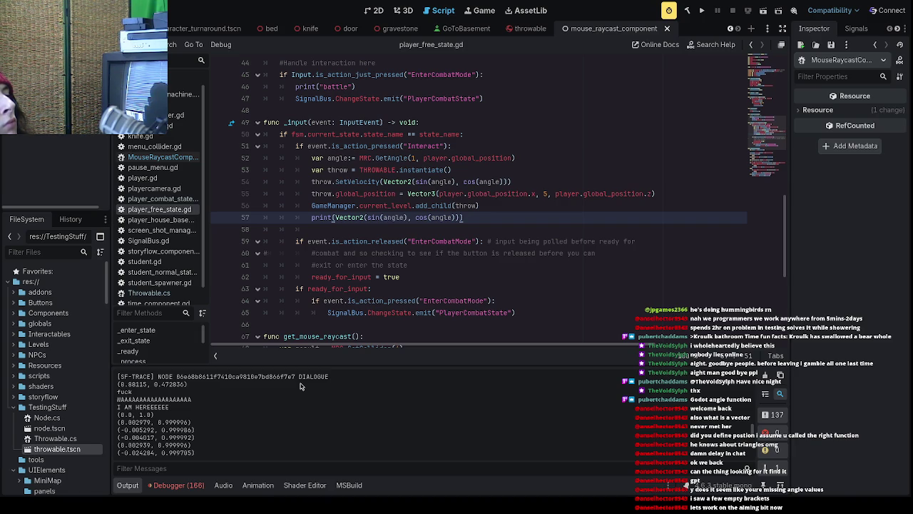
- Launch the game, skip the intro dialogue and character card, enter the school level, then quit
left_click(702, 13)
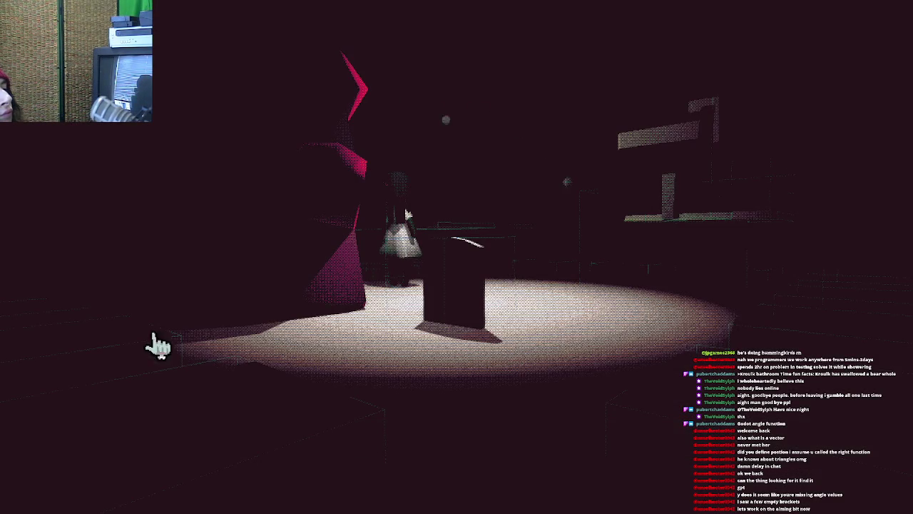
left_click(451, 465)
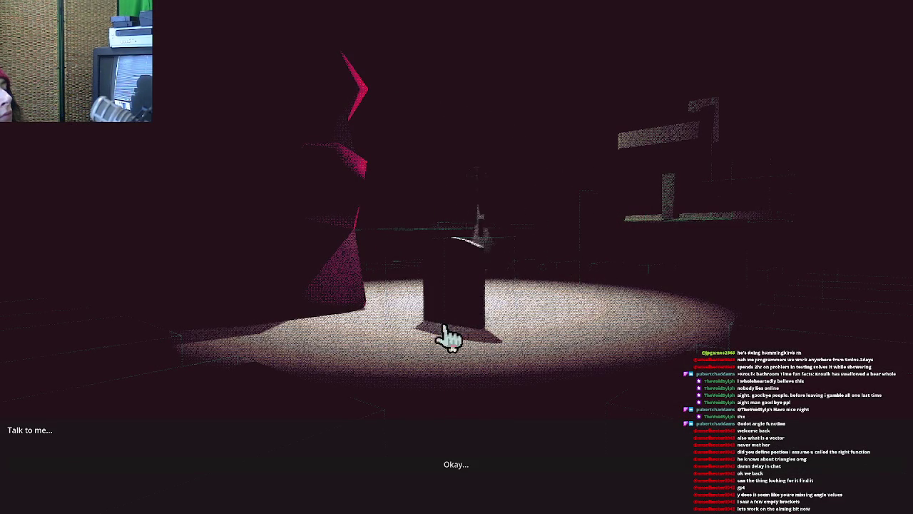
left_click(169, 316)
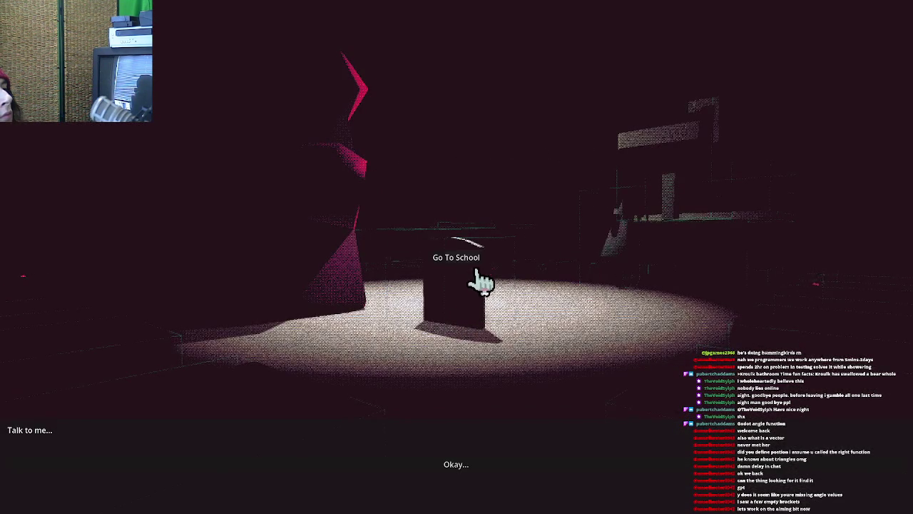
left_click(485, 273)
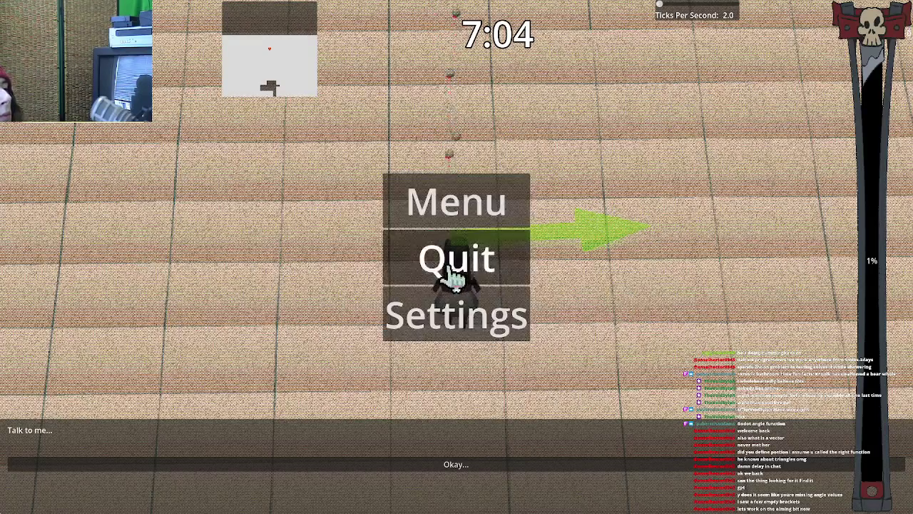
left_click(454, 273)
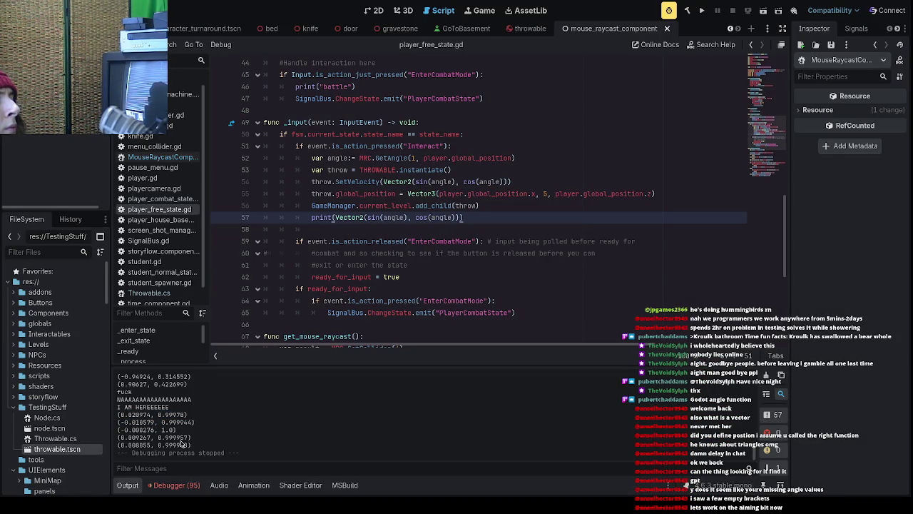
left_click_drag(192, 446, 115, 448)
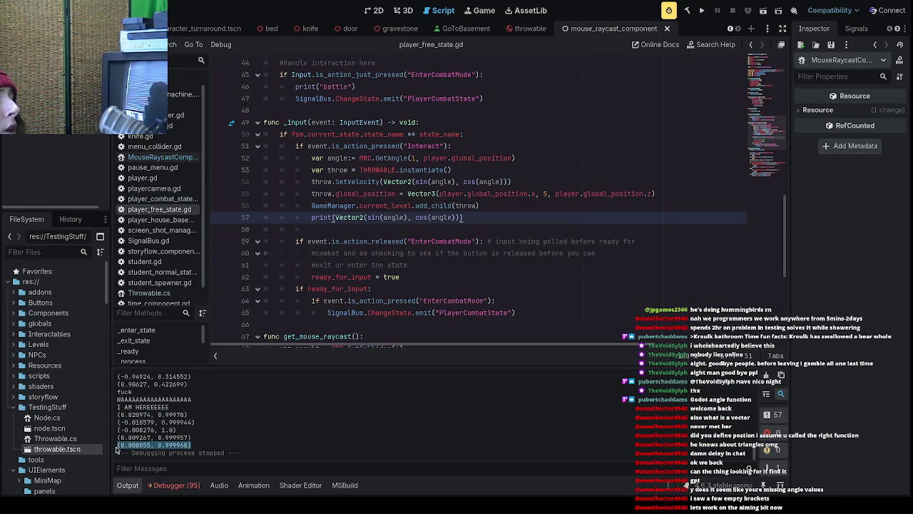
left_click(147, 444)
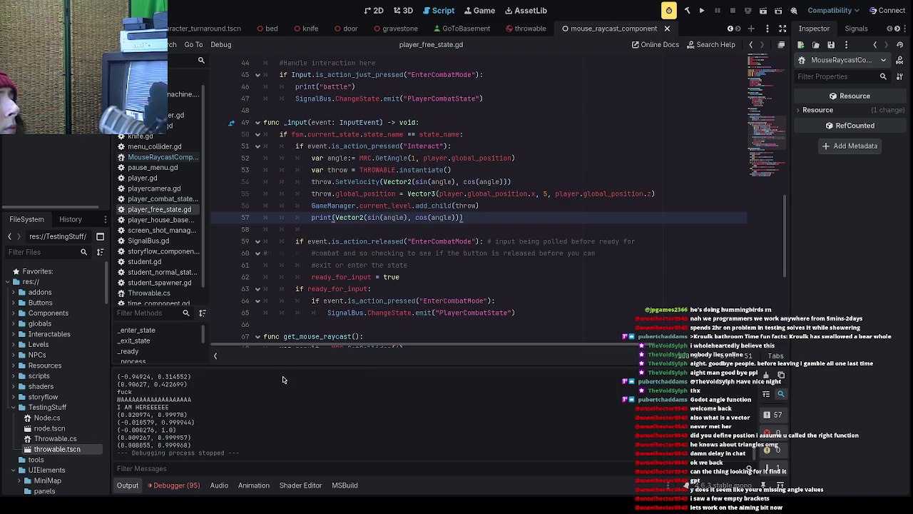
left_click_drag(415, 181, 455, 183)
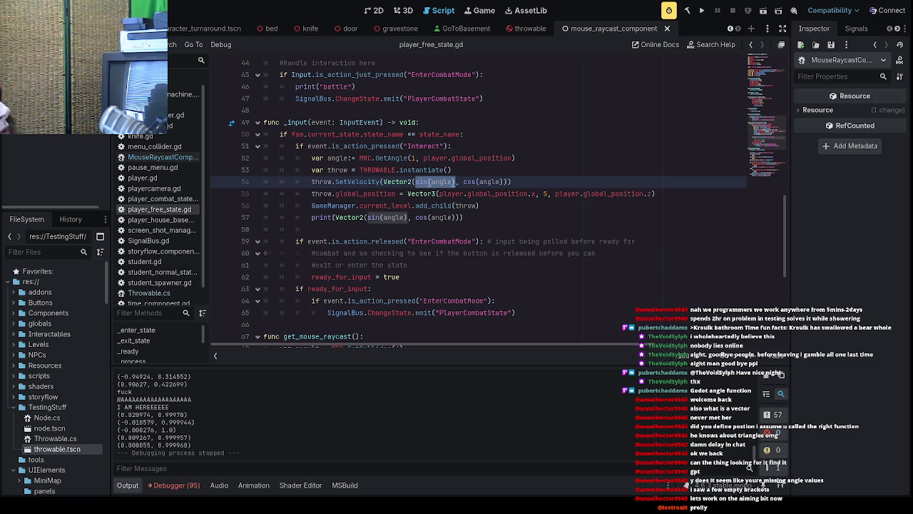
- Change line 54 to SetVelocity(Vector2(cos(angle), sin(angle))) and launch the game
left_click(454, 184)
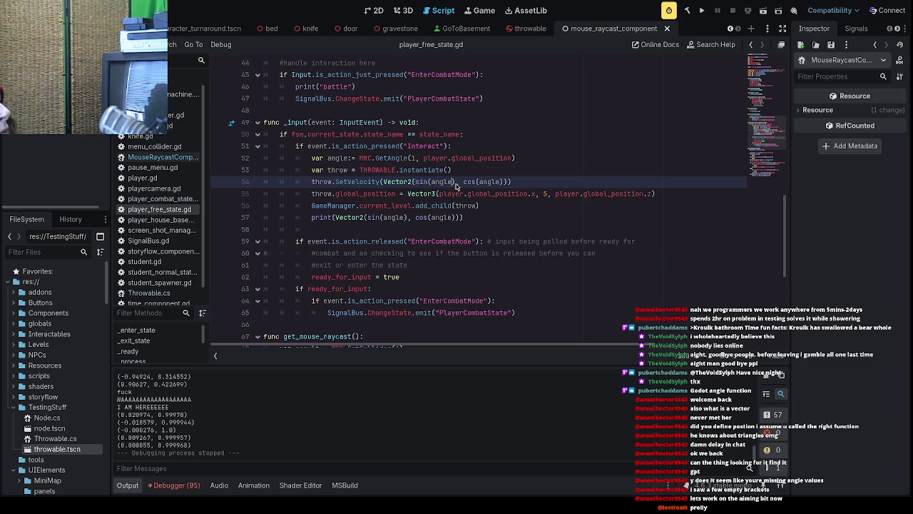
left_click_drag(458, 184, 415, 185)
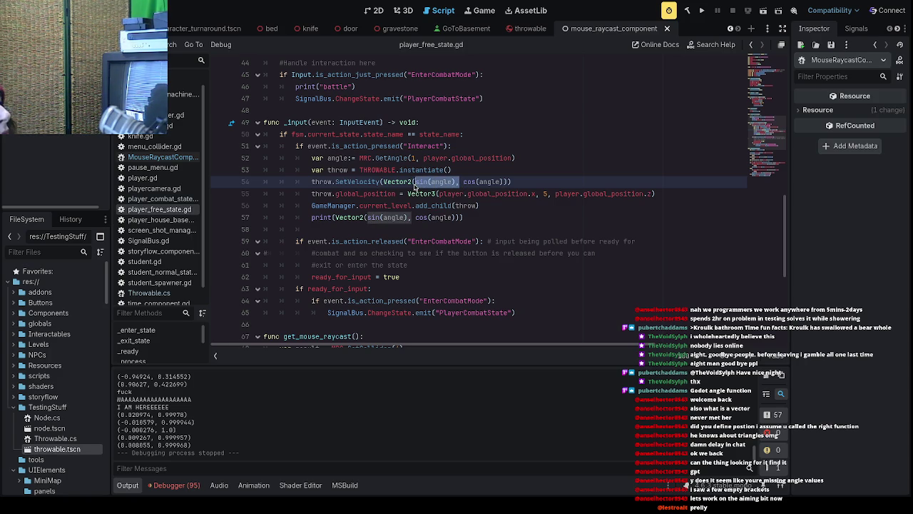
key("BackSpace")
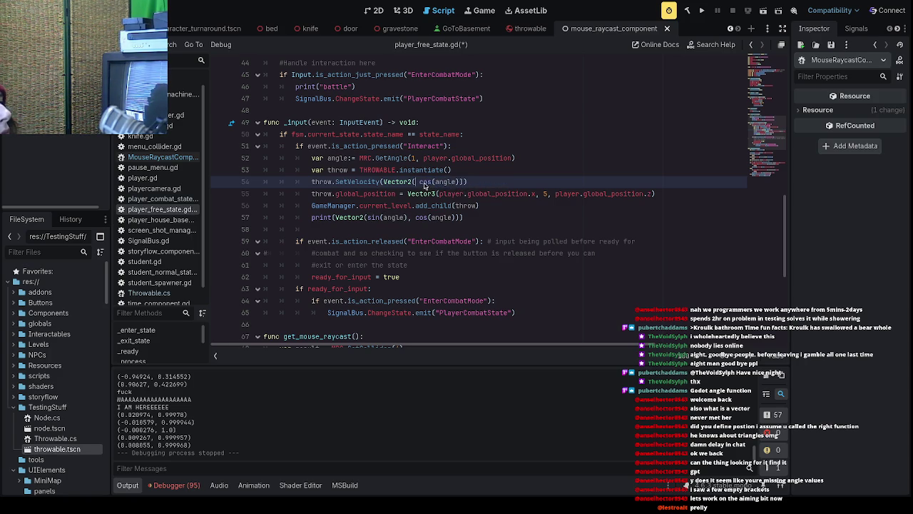
key("Delete")
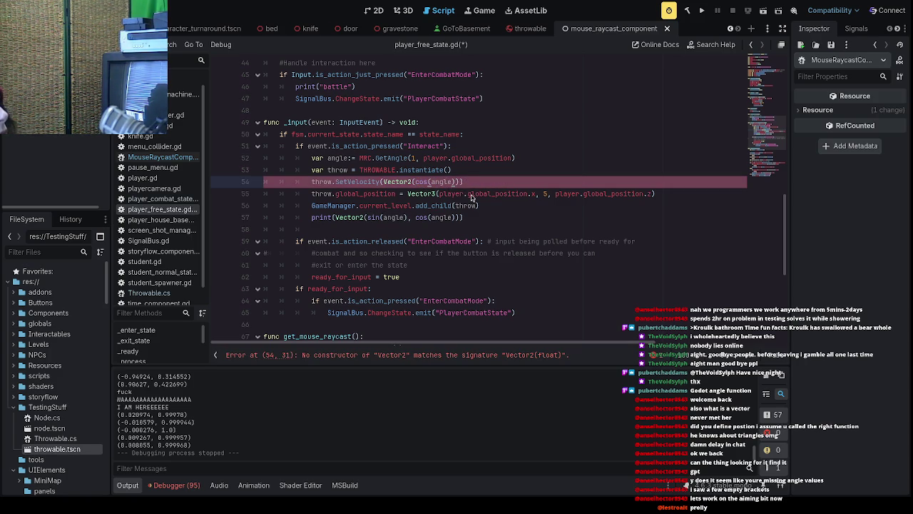
type(", sin(")
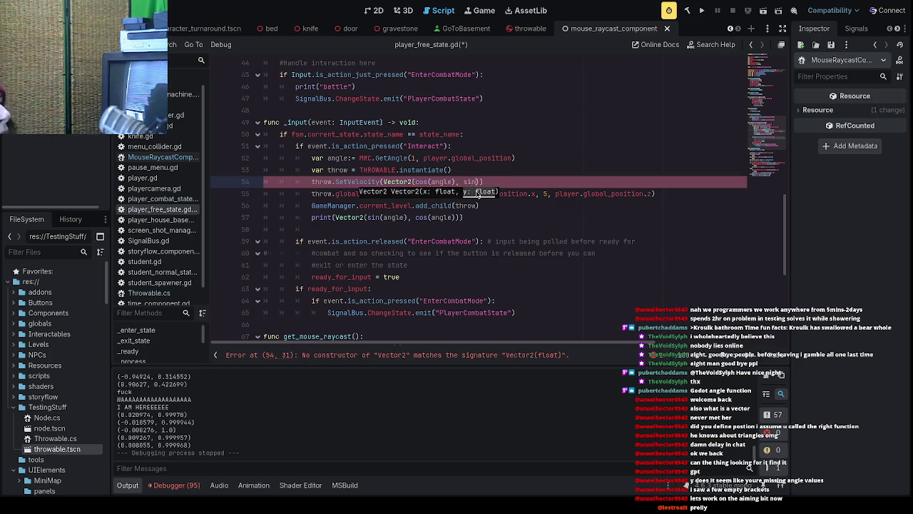
type("angle")
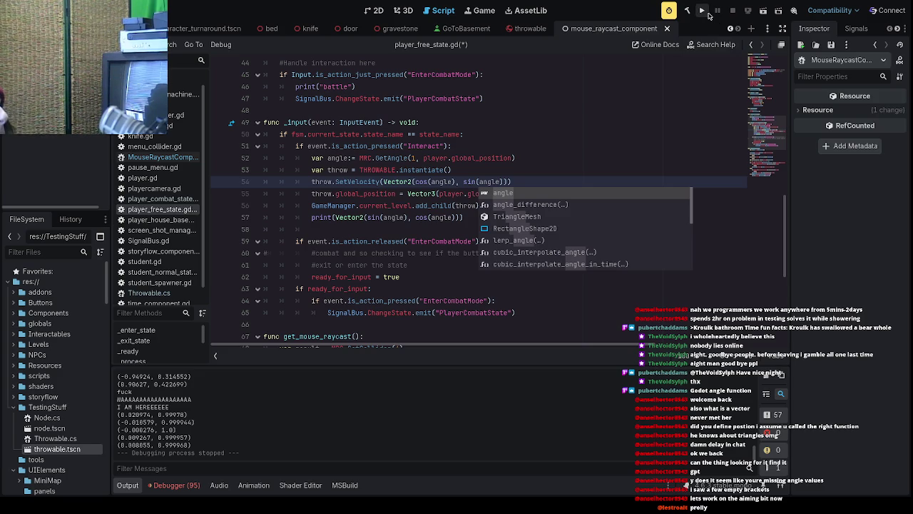
left_click(703, 11)
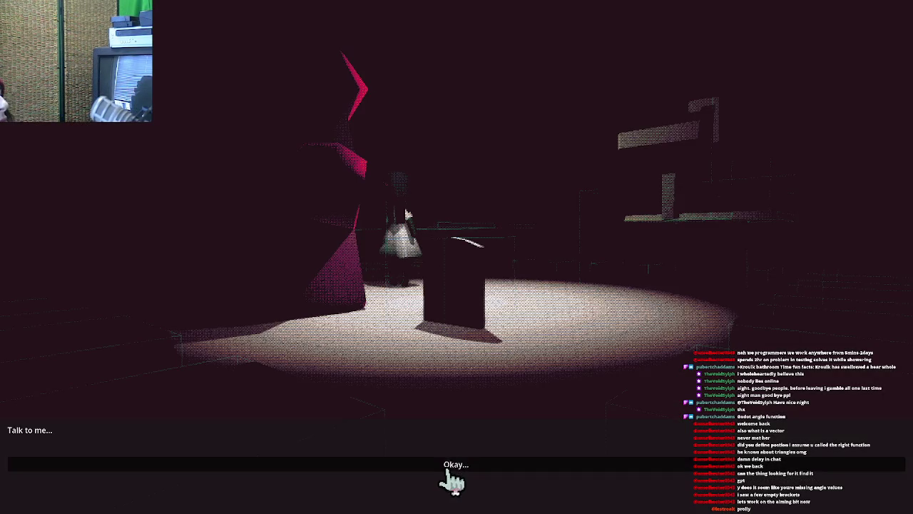
- Skip the intro dialogue and card, enter the school level, close the Golem card, and quit
left_click(452, 483)
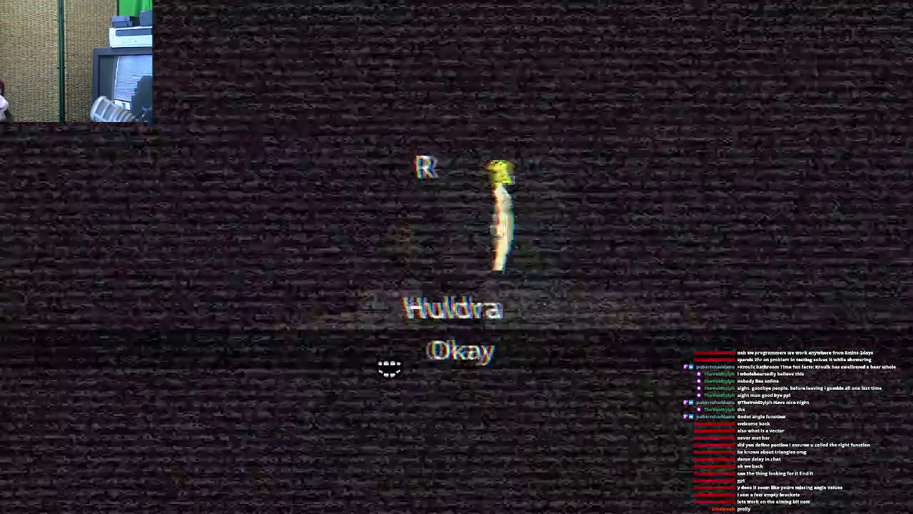
left_click(438, 344)
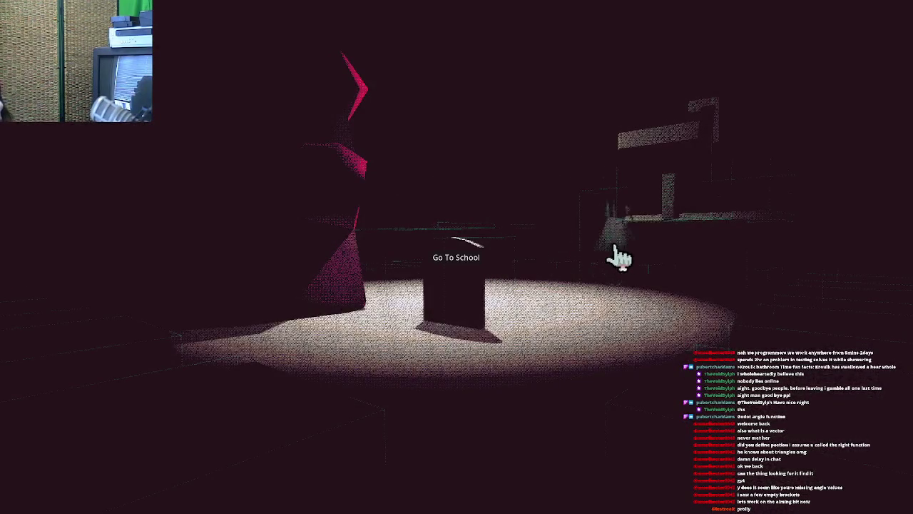
left_click(472, 265)
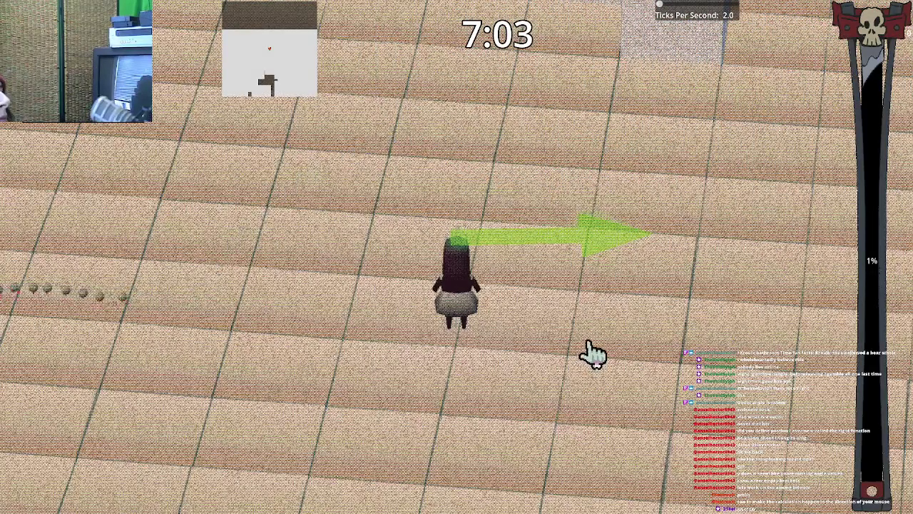
left_click(517, 271)
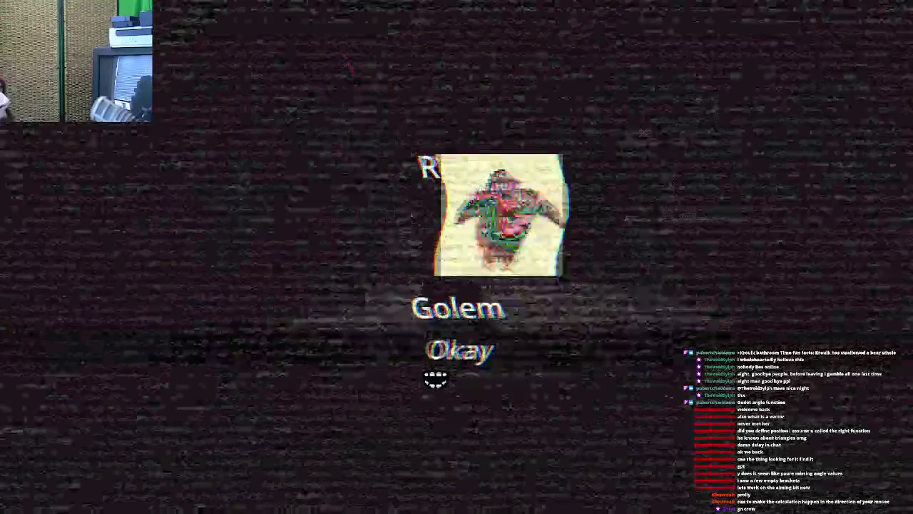
left_click(435, 376)
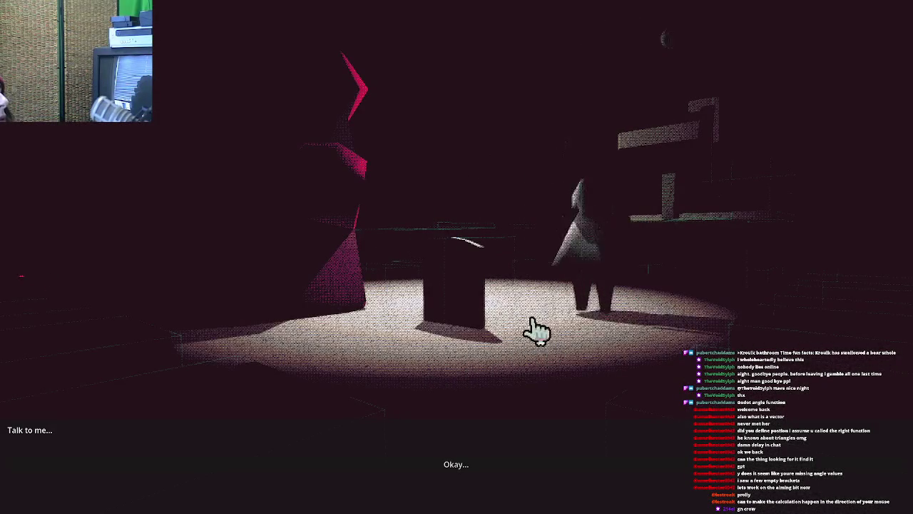
key("Escape")
left_click(491, 265)
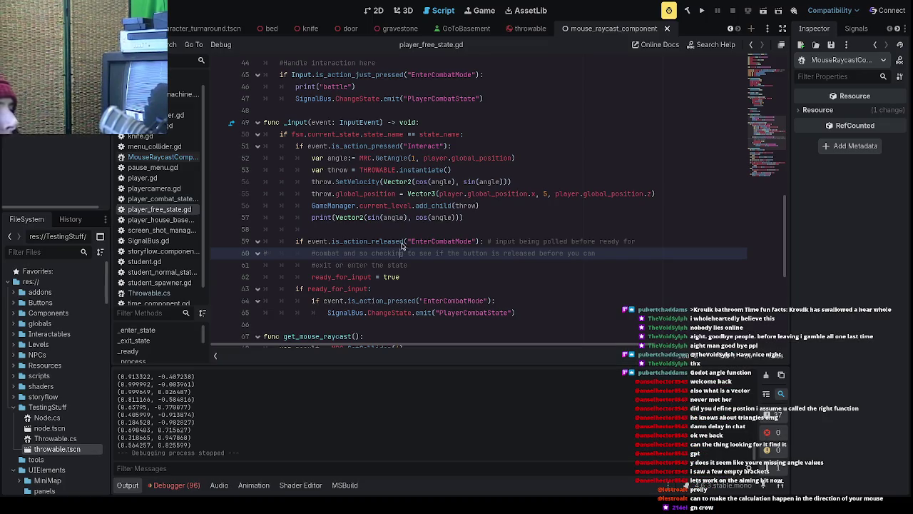
- Check the printed direction vectors at print line 57, then bring up MouseRaycastComponent.cs
left_click(415, 217)
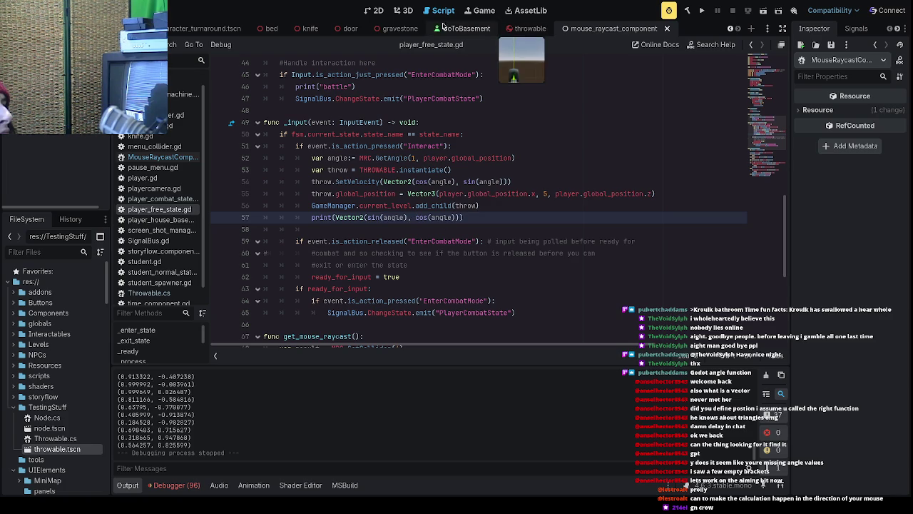
left_click(162, 157)
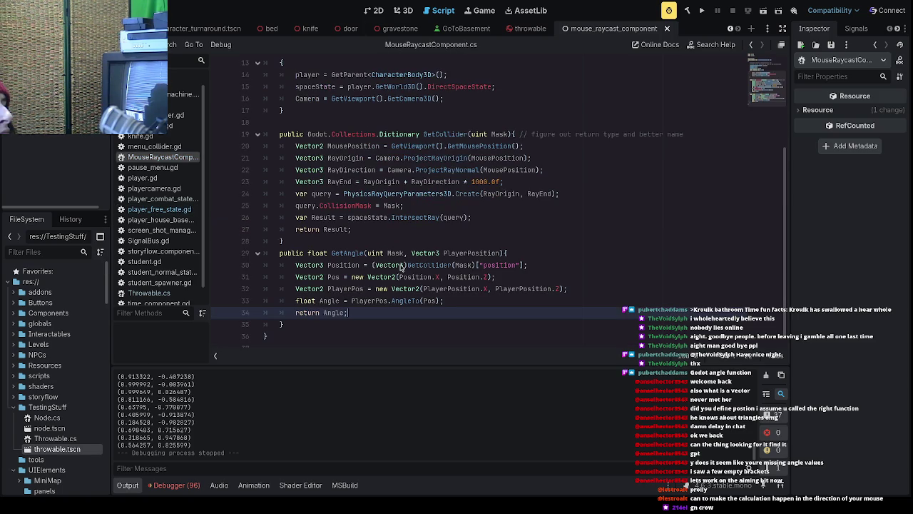
- Add GD.Print(Pos); after line 31 in GetAngle, save, and launch a new build
double_click(338, 302)
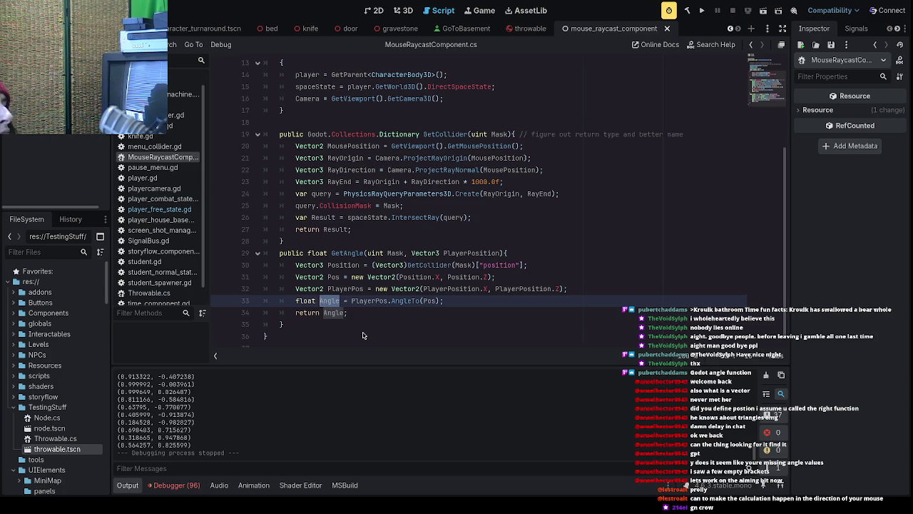
left_click(536, 277)
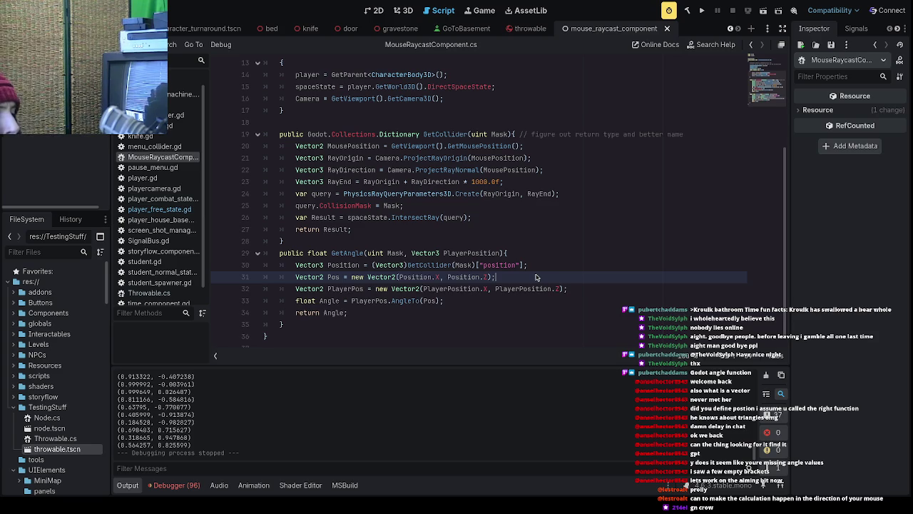
key("Return")
type("godot")
key("BackSpace")
key("BackSpace")
key("BackSpace")
type("GD.Print(Pos")
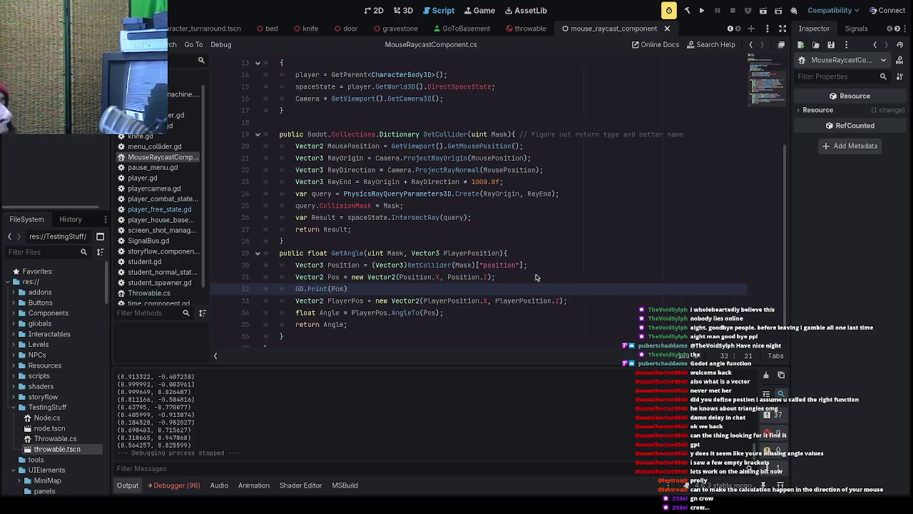
key("Return")
key("BackSpace")
key("End")
type(";")
key("ctrl+s")
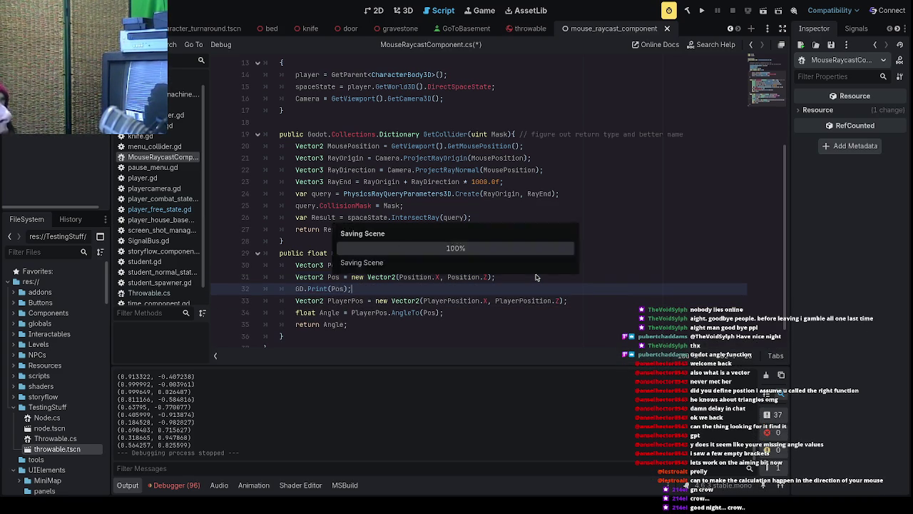
left_click(702, 11)
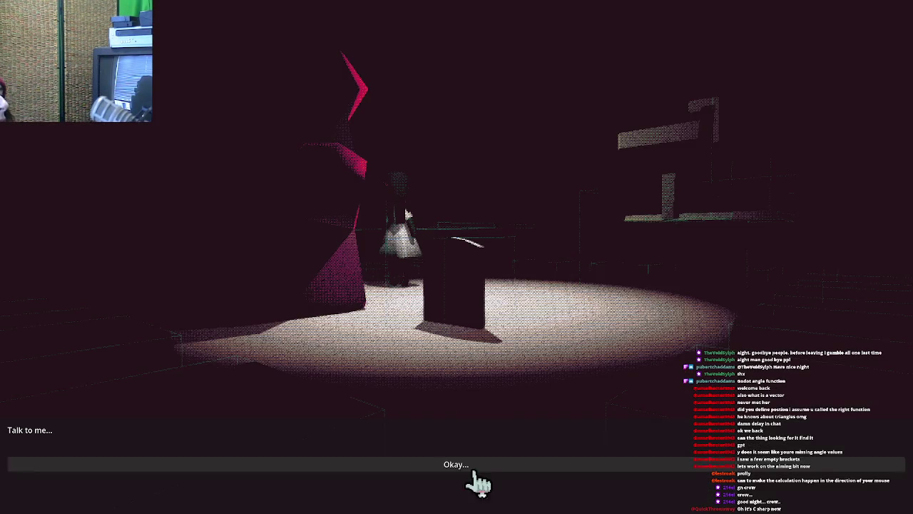
- Dismiss the dialogue, walk the player around with D and S, then quit with F8
left_click(471, 476)
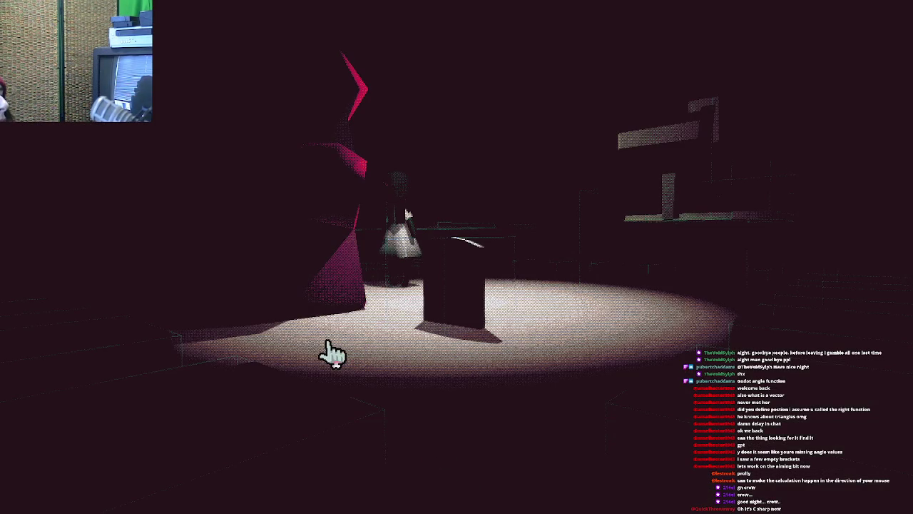
left_click(526, 289)
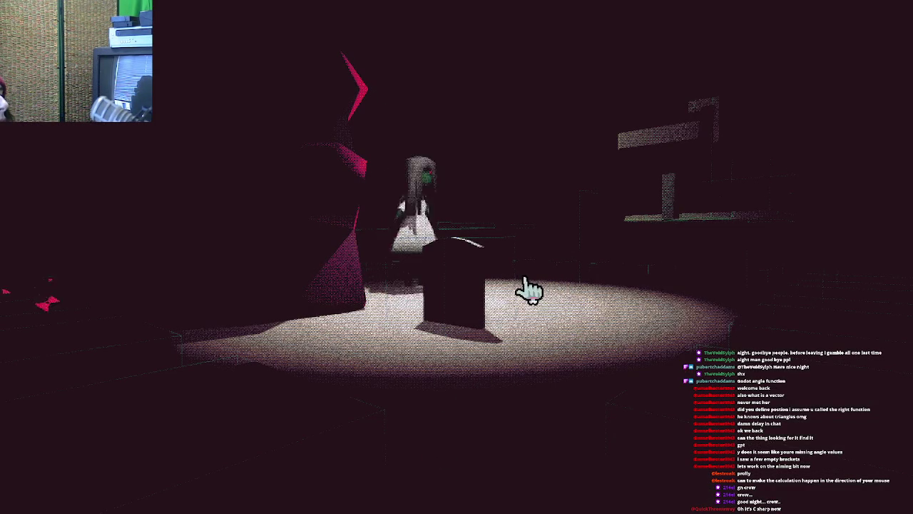
key("d")
key("s")
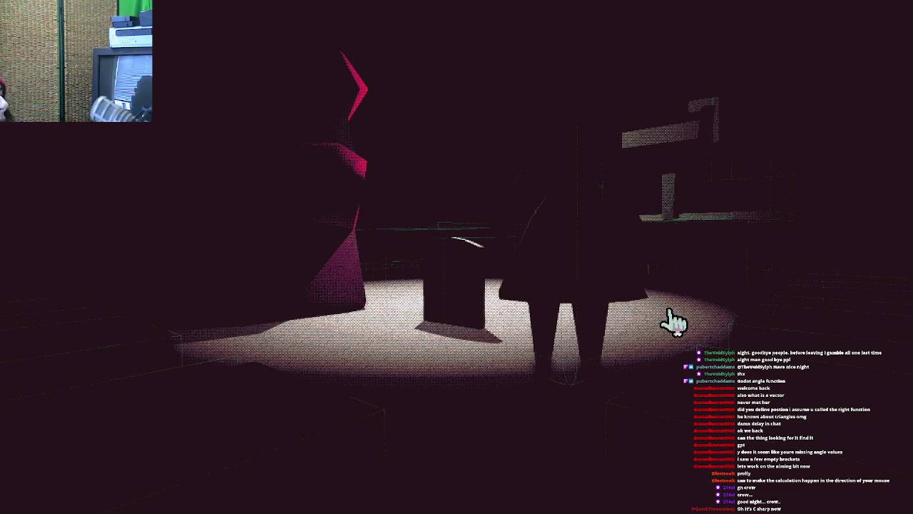
key("F8")
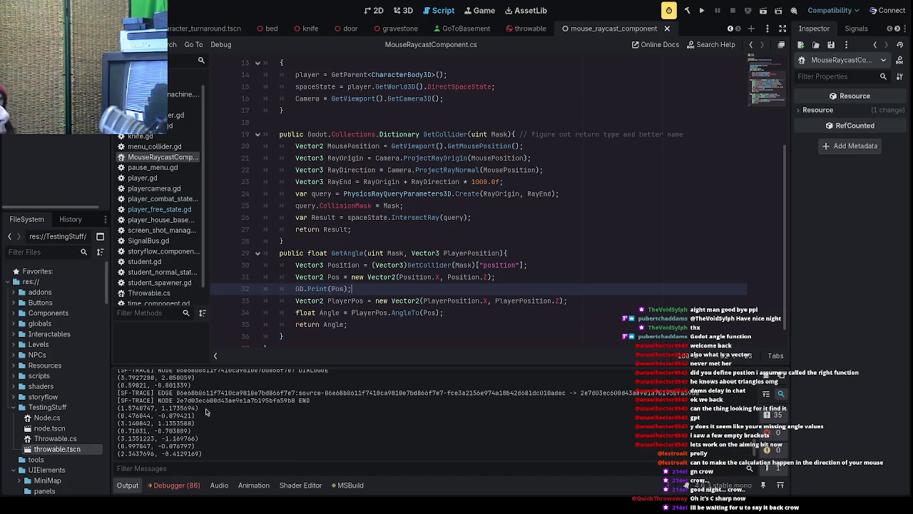
- Insert GD.Print("POsition:"); after line 31 in GetAngle, save, and relaunch the game
scroll(206, 412, "up", 10)
scroll(209, 413, "down", 10)
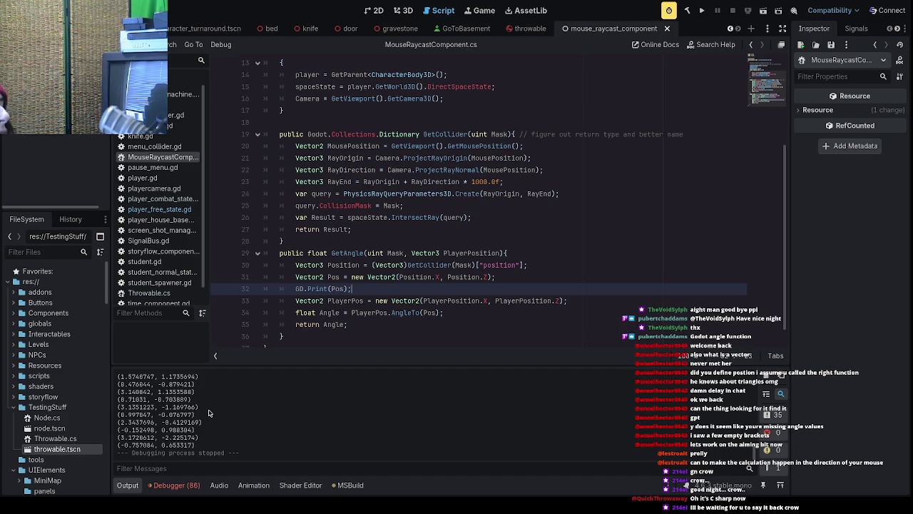
scroll(209, 412, "up", 2)
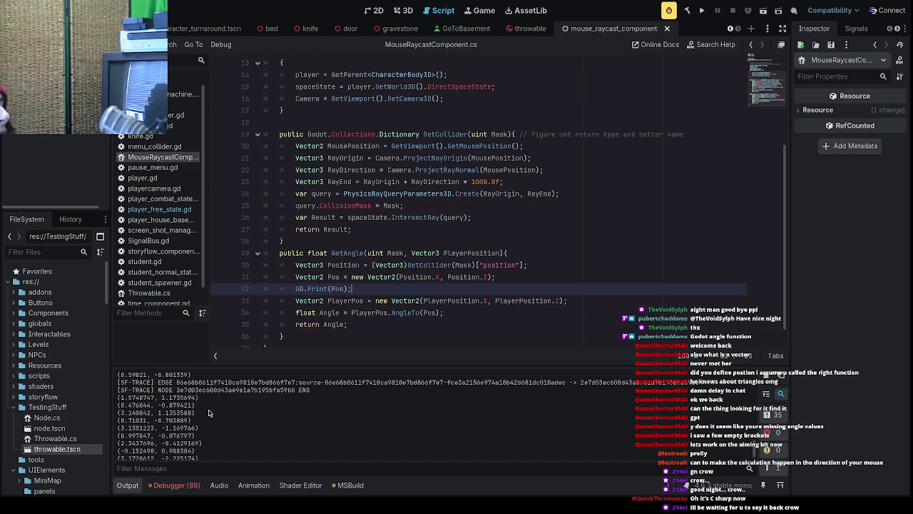
scroll(209, 412, "up", 4)
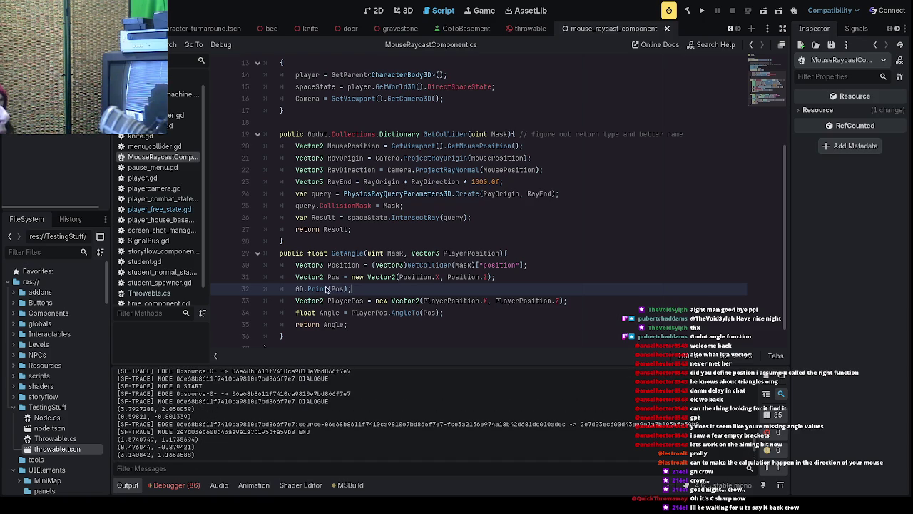
left_click(521, 278)
key("Return")
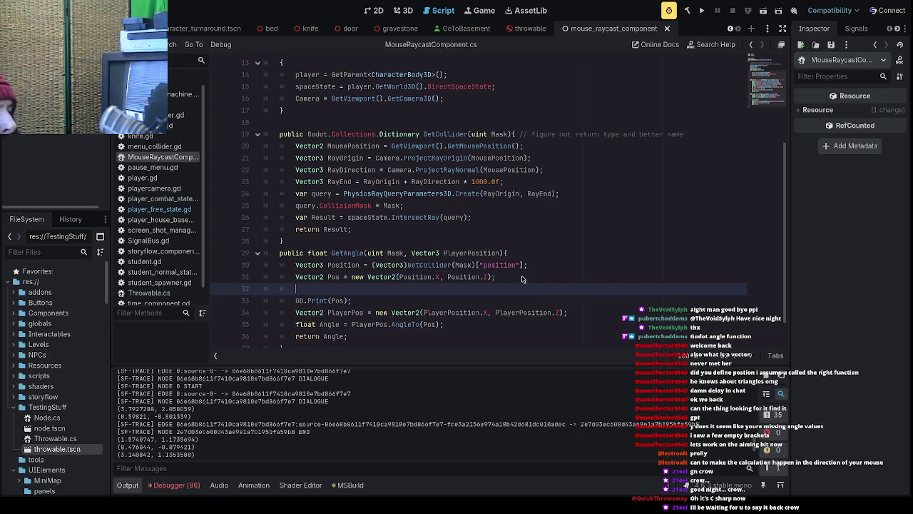
type("GD.Print(\"")
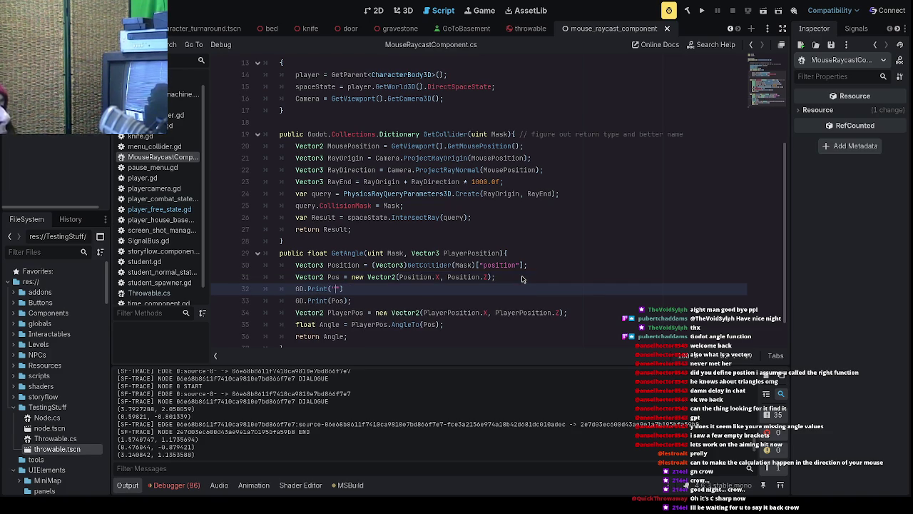
type("POsition:")
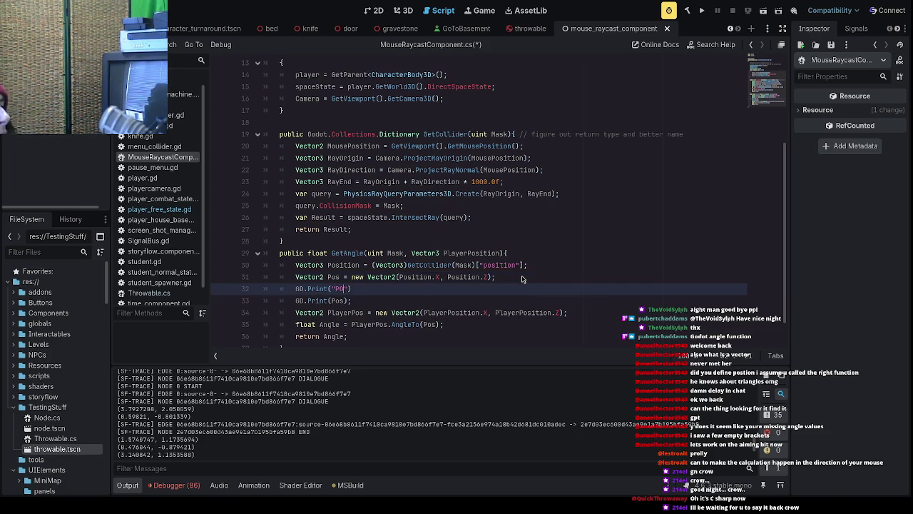
key("ctrl+s")
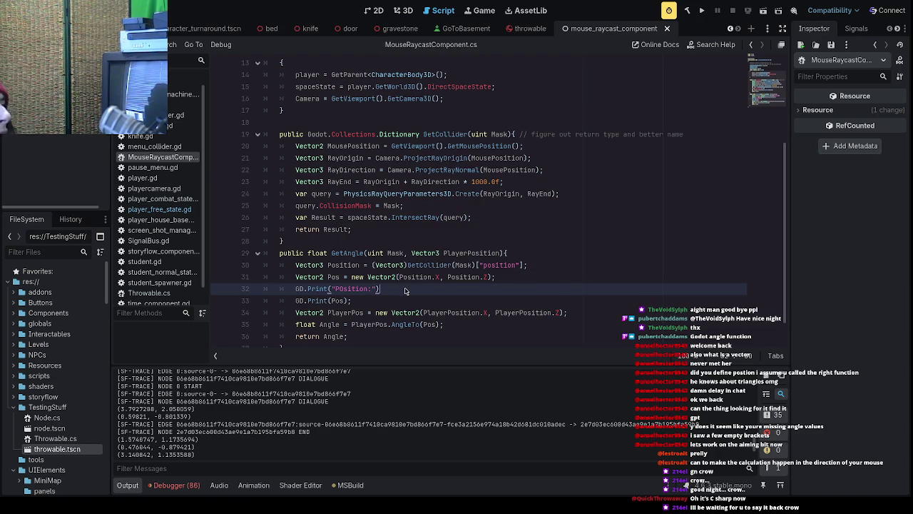
type(";")
key("ctrl+s")
left_click(703, 10)
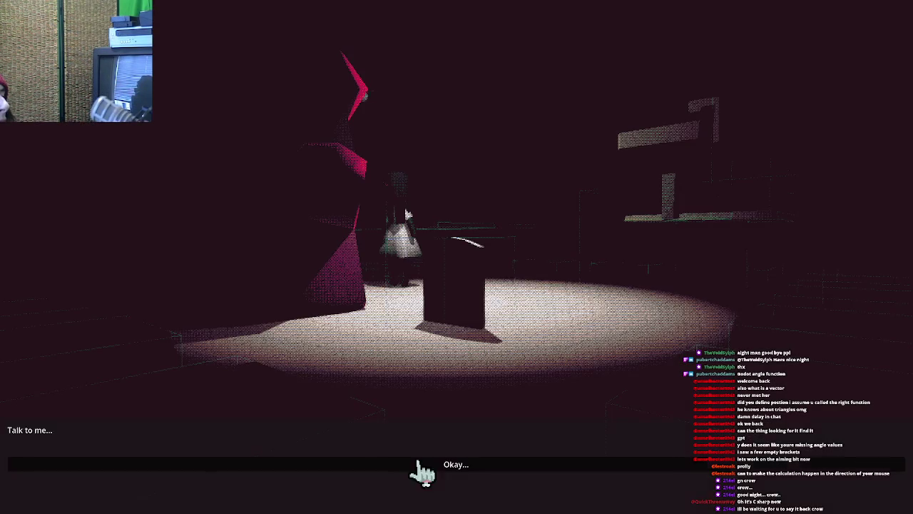
- Dismiss the Talk to me dialogue, move and jump onto the box, and throw three projectiles
left_click(418, 471)
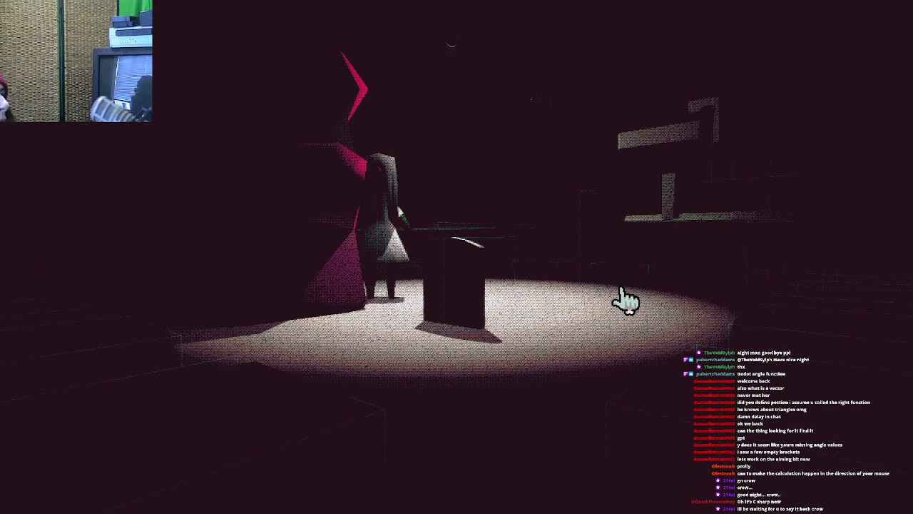
key("d")
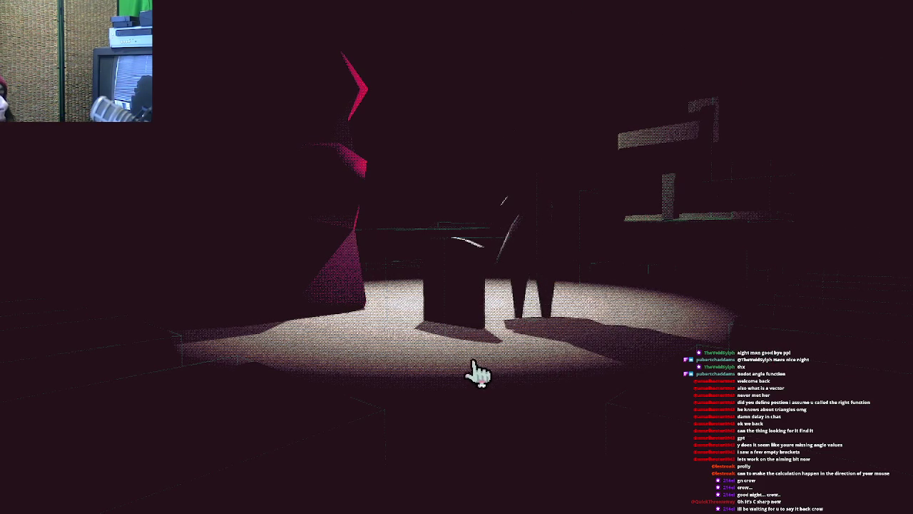
key("space")
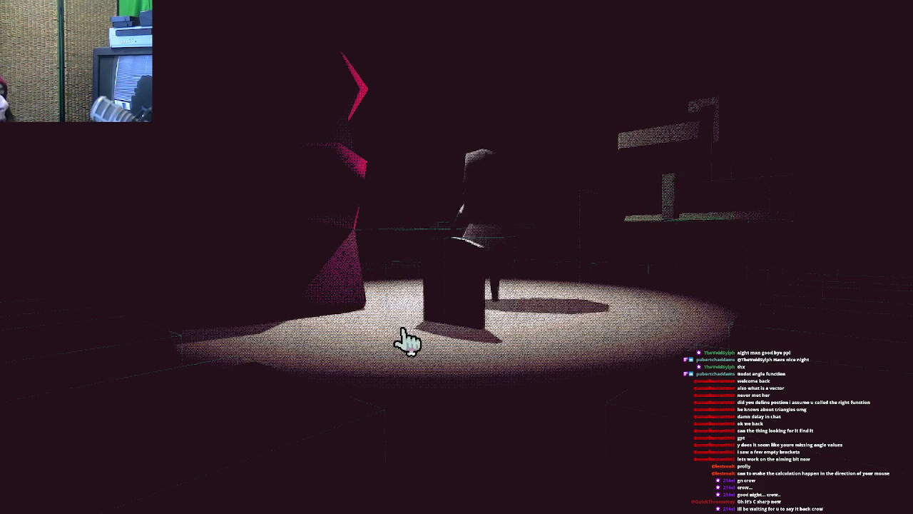
key("a")
left_click(549, 282)
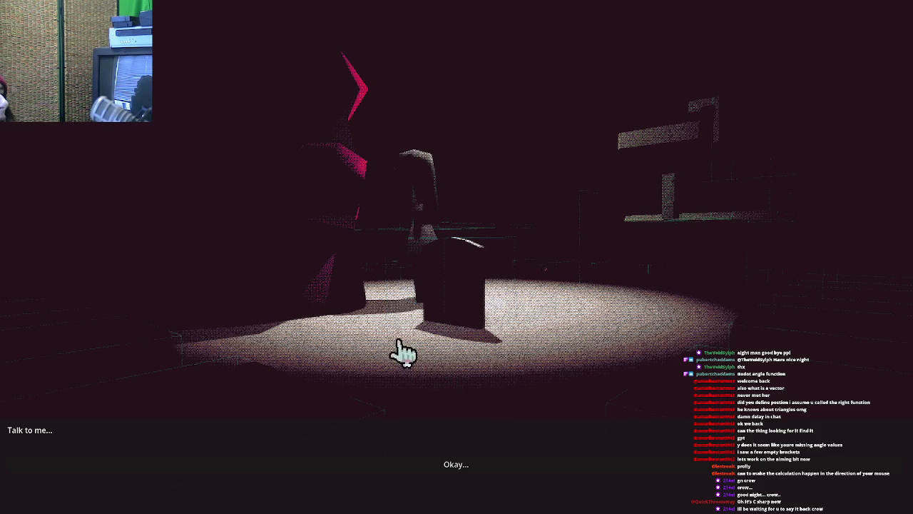
left_click(556, 308)
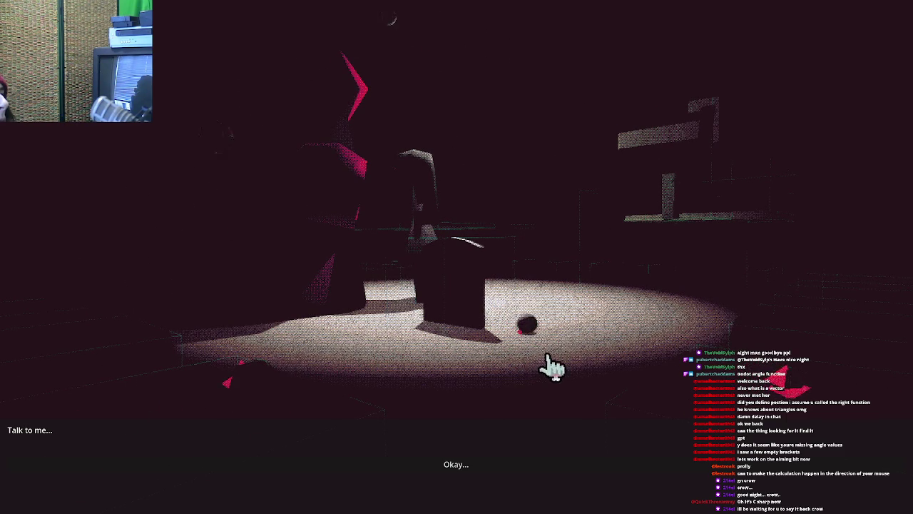
left_click(590, 334)
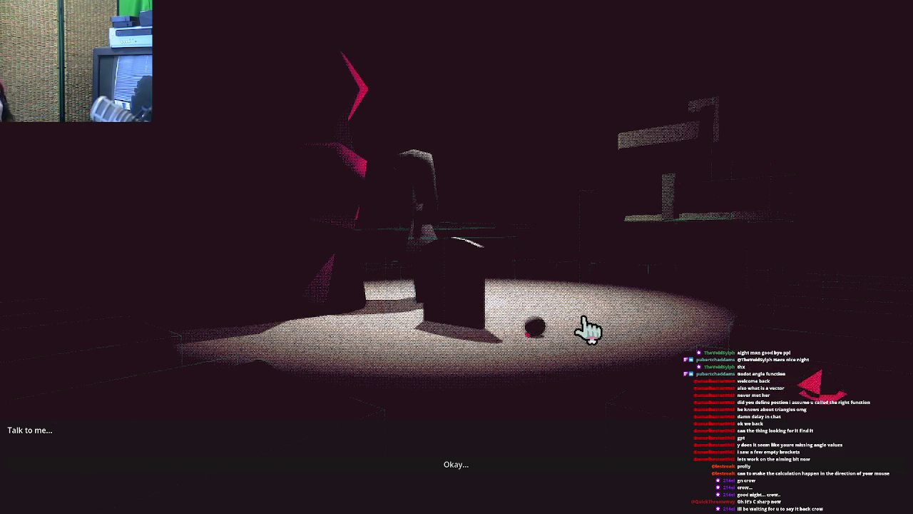
- Walk across the floor, take the Go To School exit to the hallway, then quit
key("d")
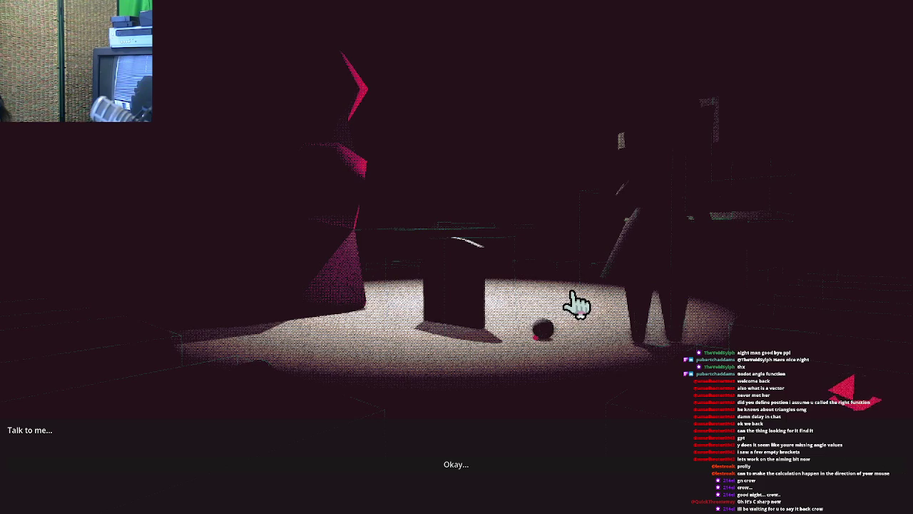
key("a")
key("a")
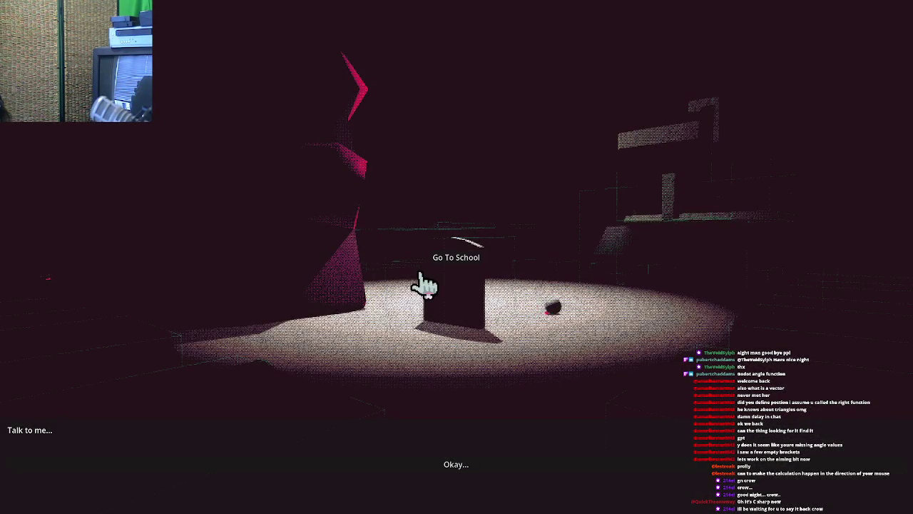
left_click(442, 273)
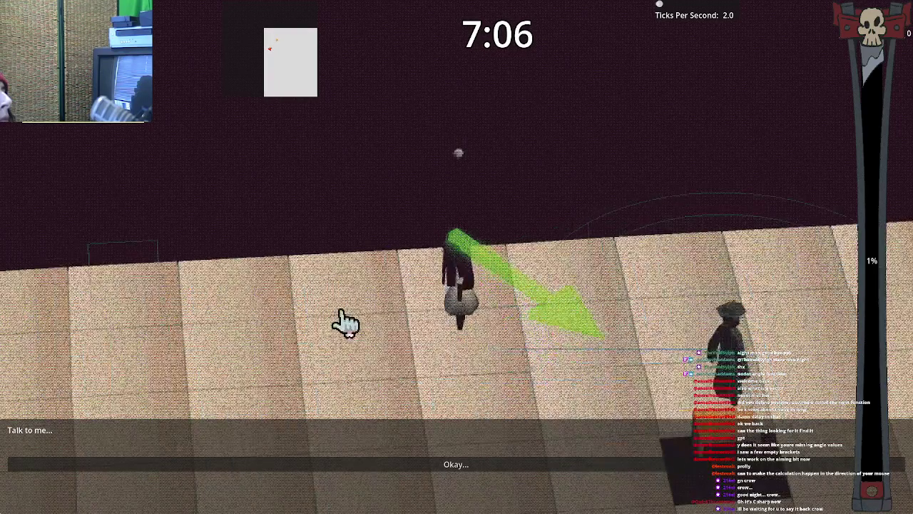
key("Escape")
left_click(406, 260)
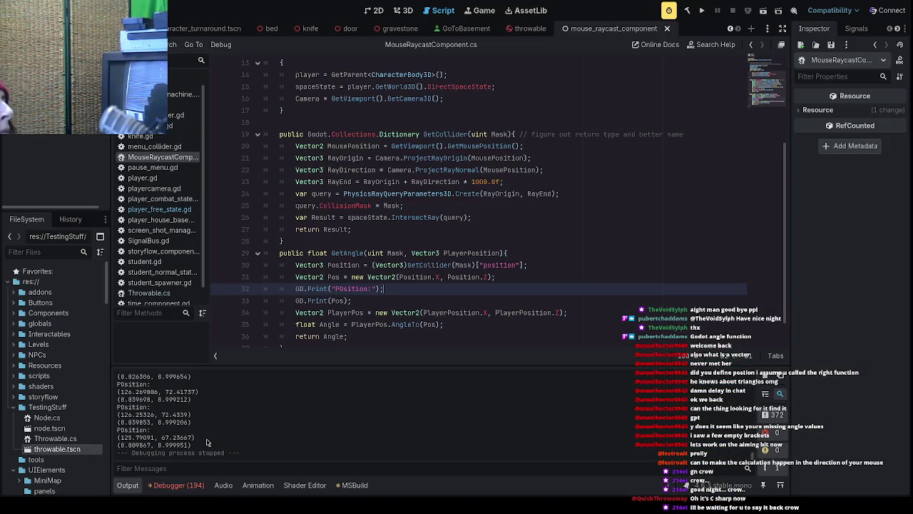
scroll(197, 427, "up", 5)
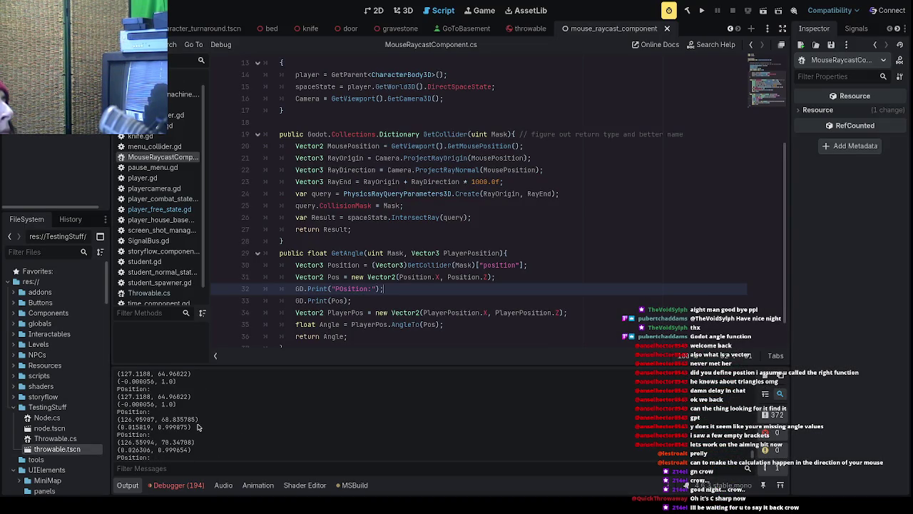
scroll(198, 427, "up", 10)
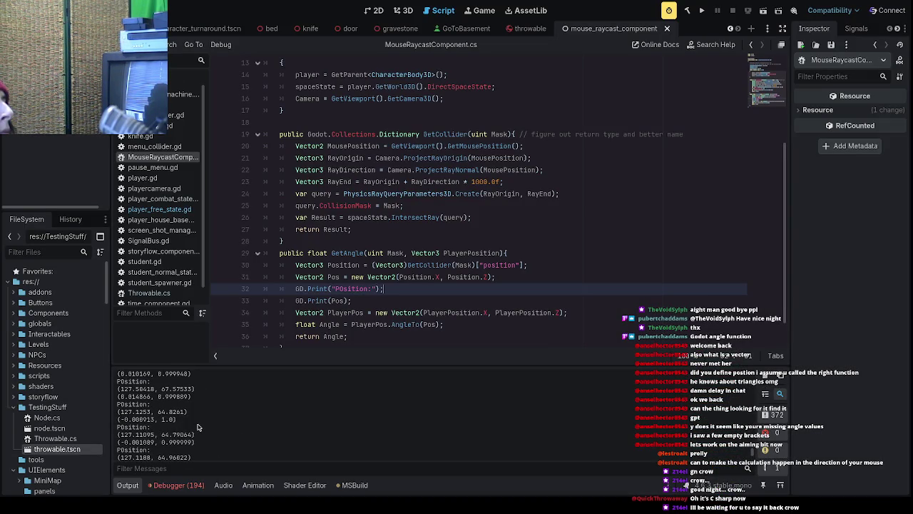
scroll(198, 428, "up", 5)
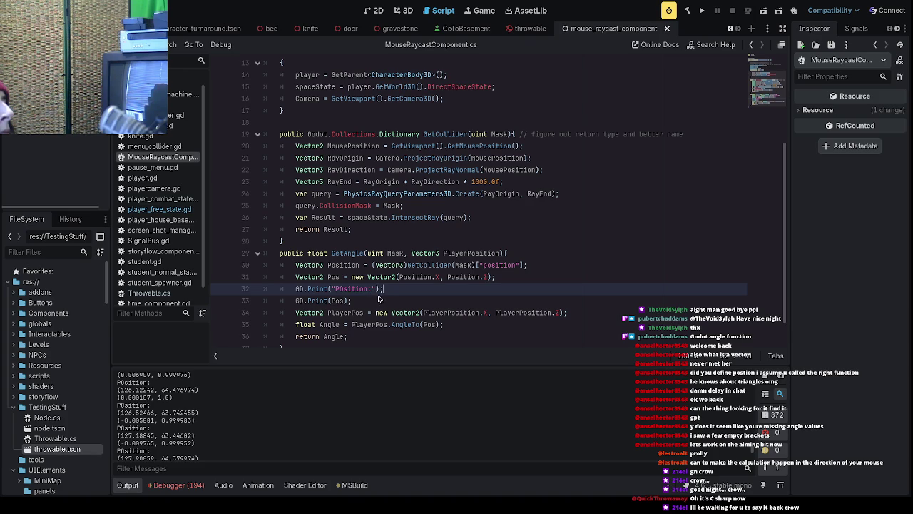
- Add a GD.Print("PlayerPOS"); line below the Pos print in GetAngle
left_click(386, 300)
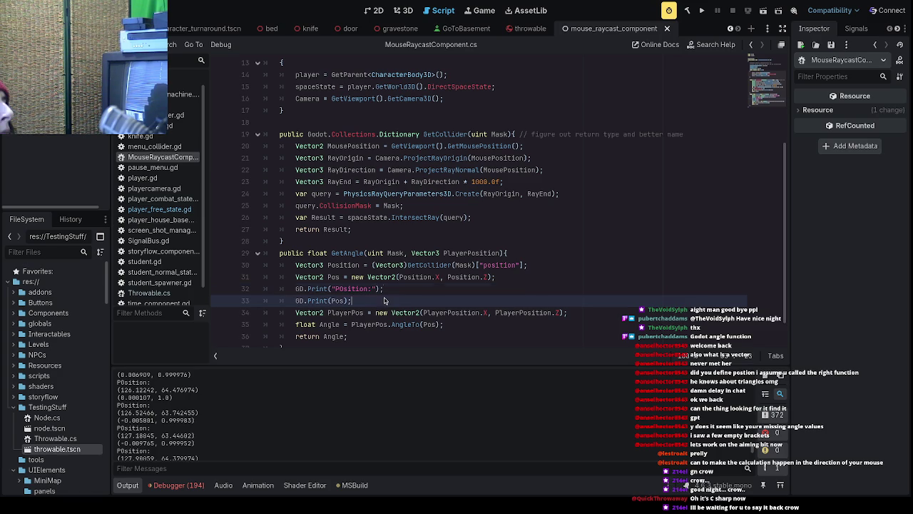
key("Return")
type("G")
key("BackSpace")
type("Print(\"")
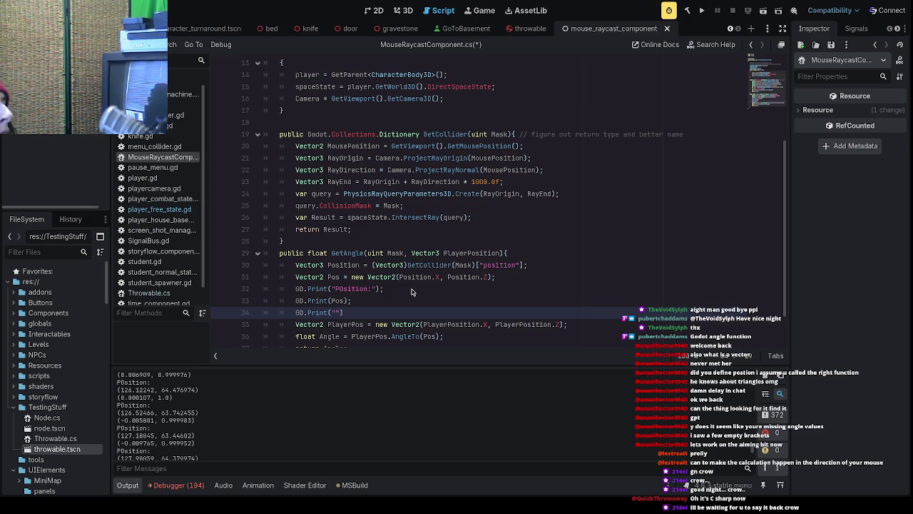
type("PlayerPOS\"")
type(");")
key("Return")
type("GD.Print(")
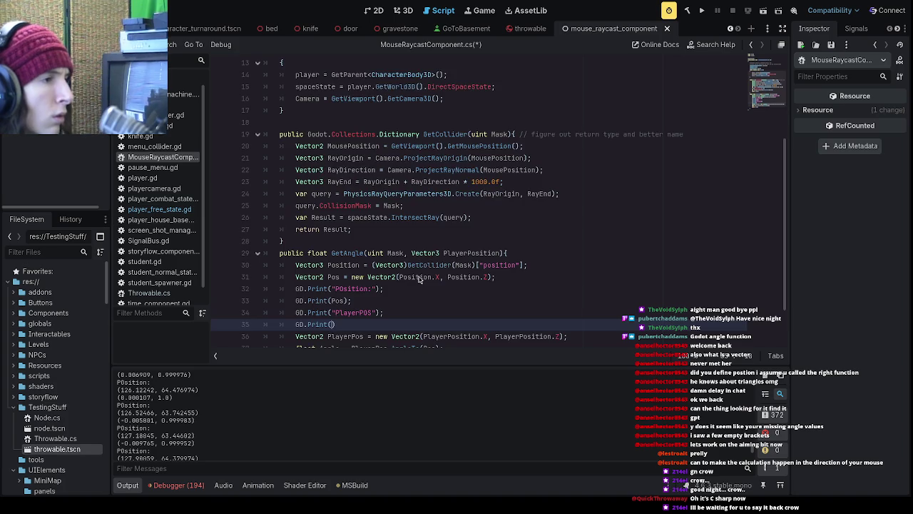
- Remove the unfinished empty GD.Print() line from GetAngle
scroll(426, 276, "down", 1)
double_click(445, 300)
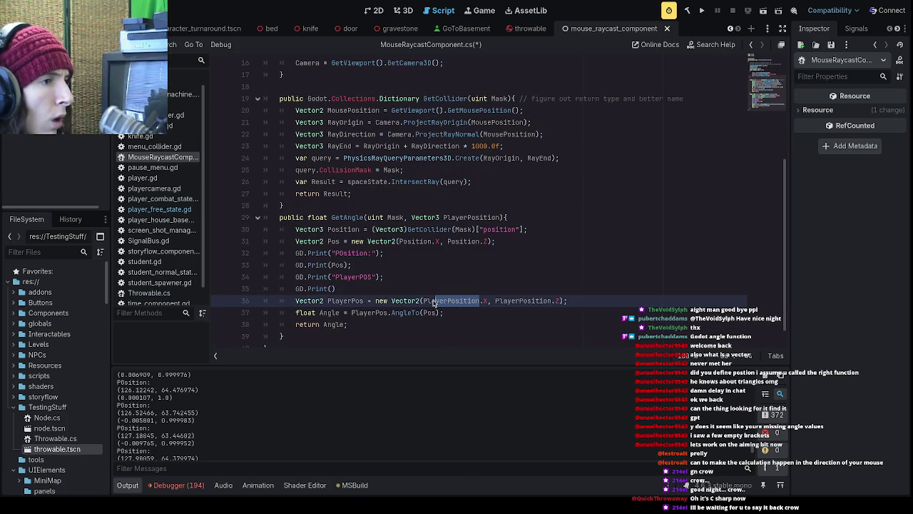
left_click(437, 312)
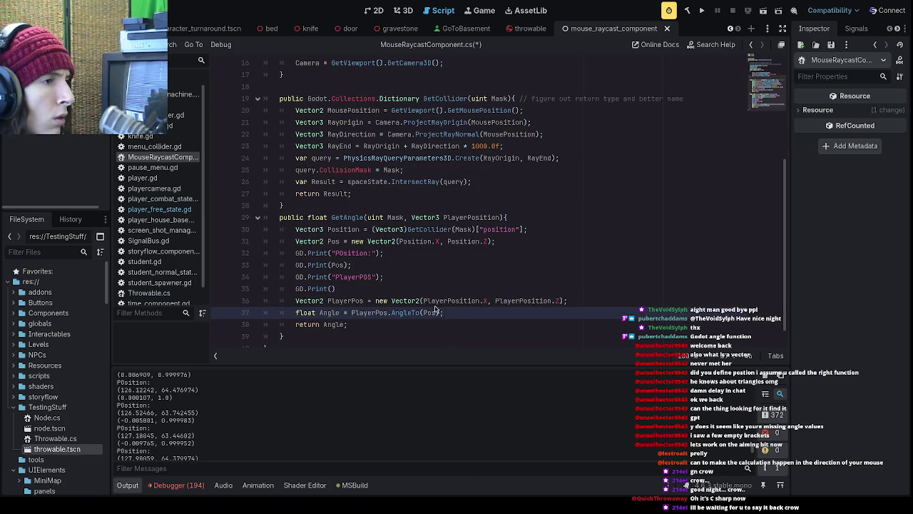
left_click(345, 290)
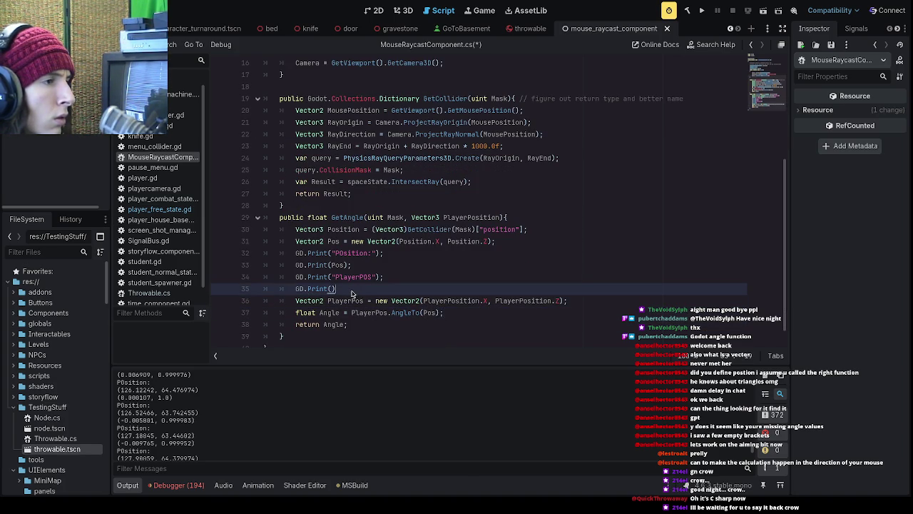
left_click_drag(355, 292, 292, 280)
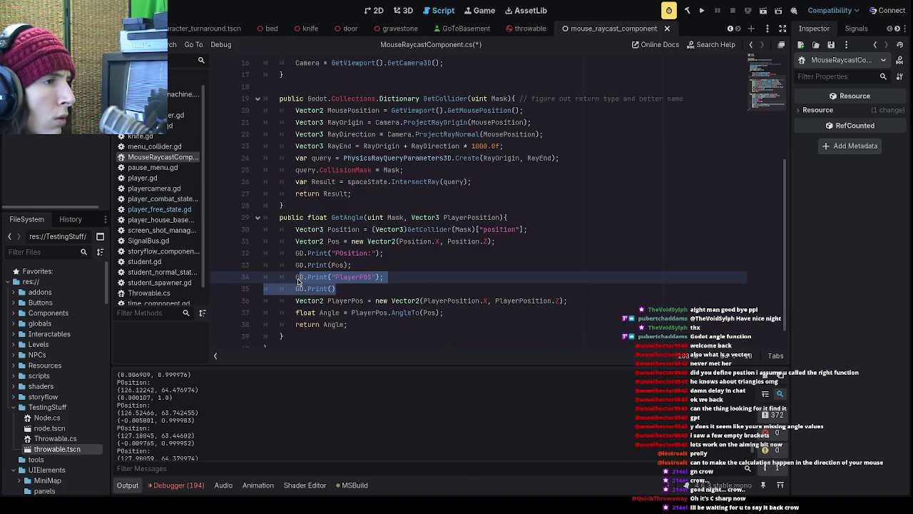
left_click(346, 290)
key("Home")
key("Home")
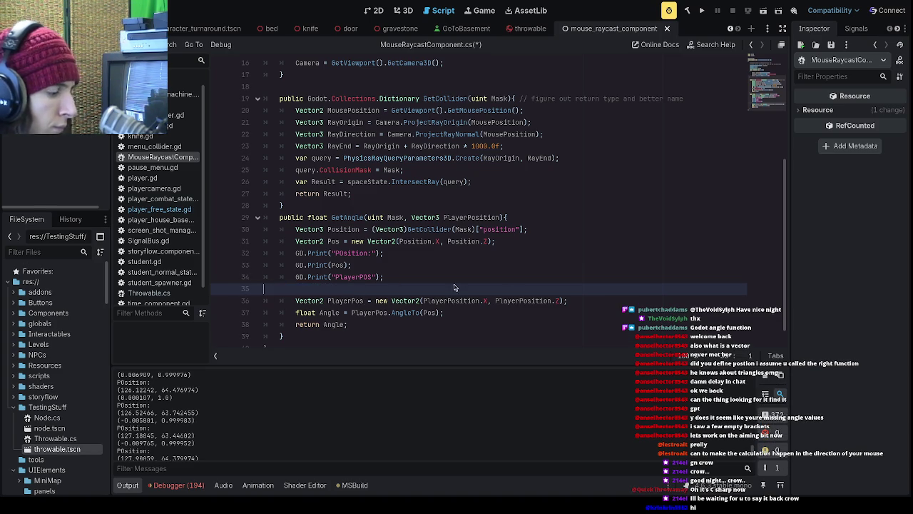
key("ctrl+x")
- Add GD.Print(PlayerPos) after the PlayerPos declaration and save the script
left_click(585, 293)
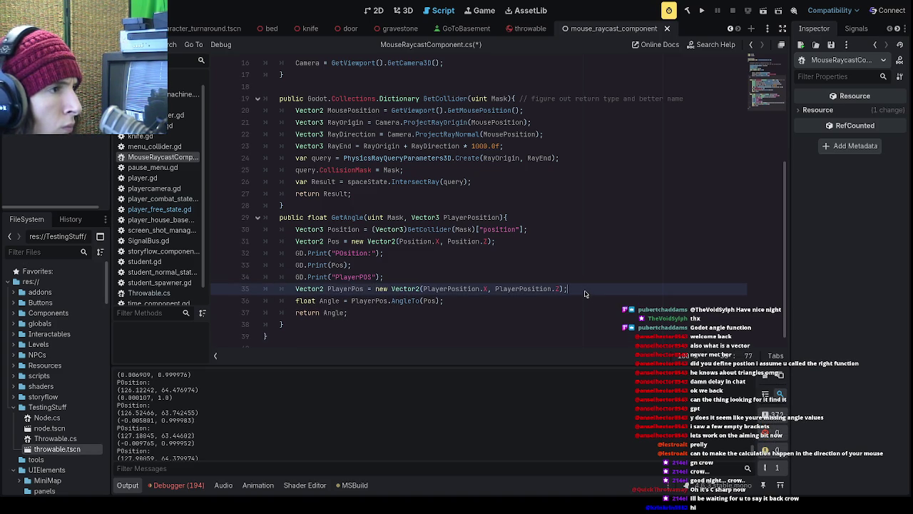
key("Return")
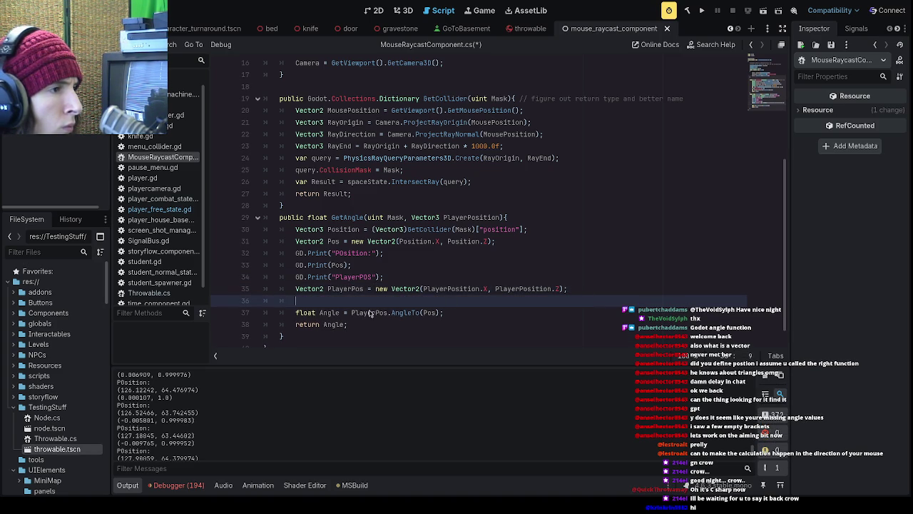
double_click(360, 314)
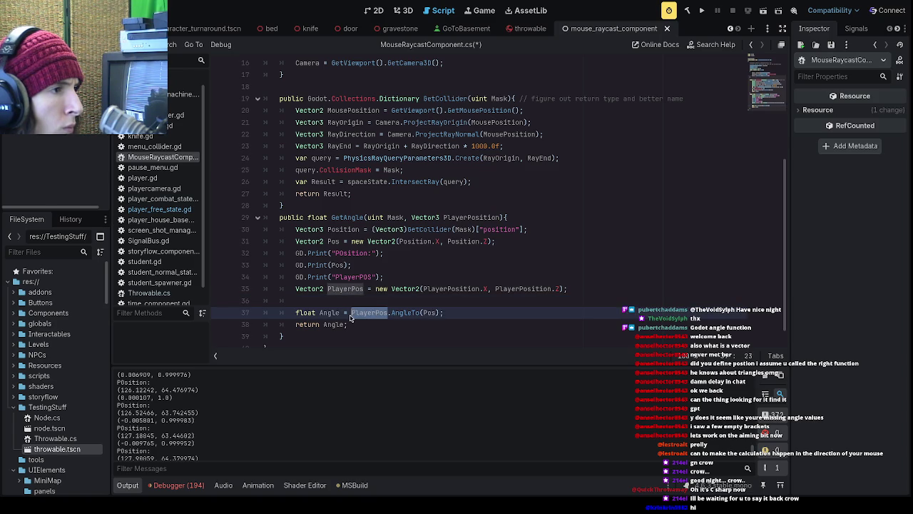
double_click(433, 314)
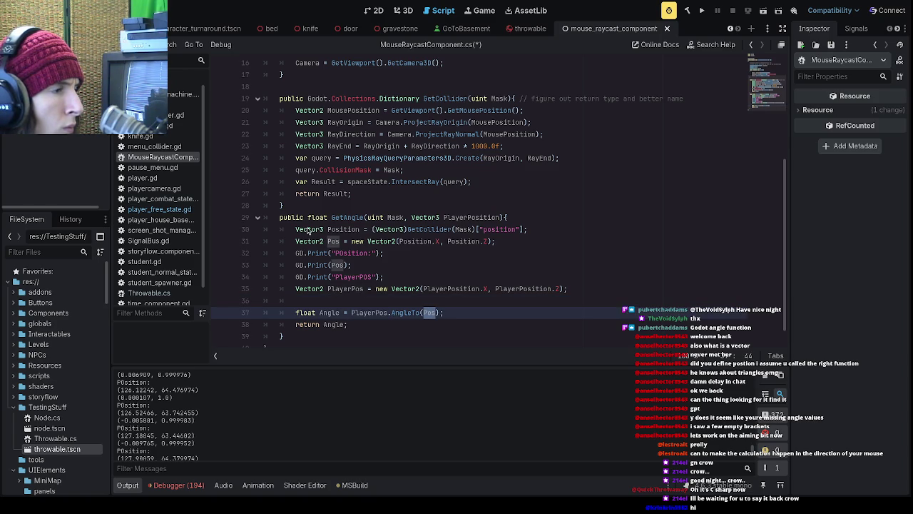
left_click(369, 304)
key("Tab")
key("Tab")
type("GD.Print()")
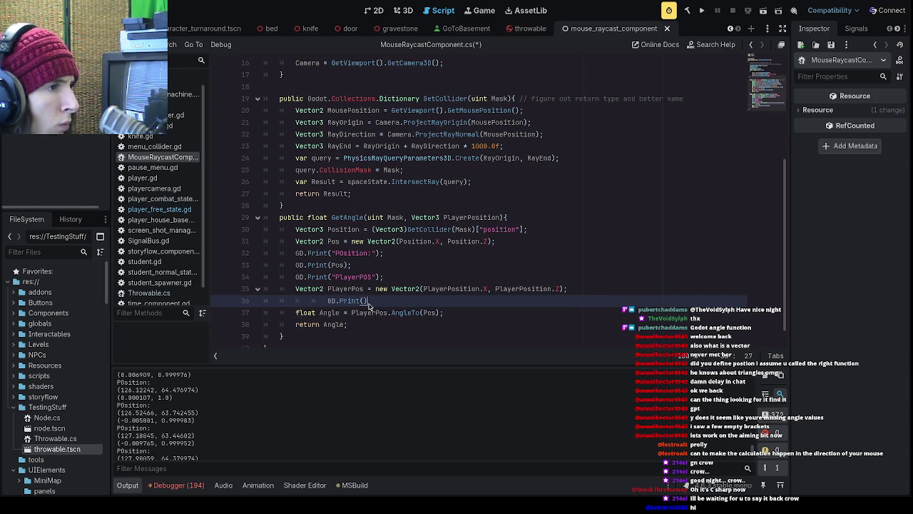
key("shift+Tab")
key("shift+Tab")
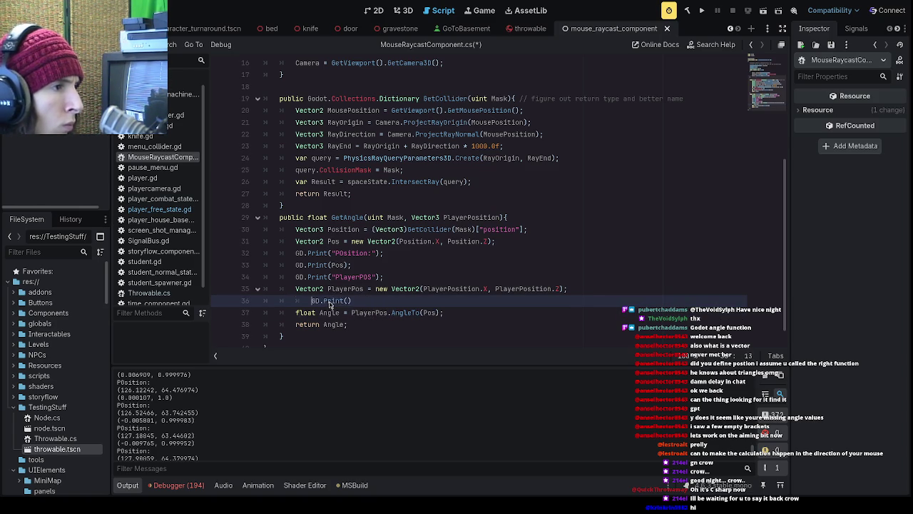
type("PlayerPos")
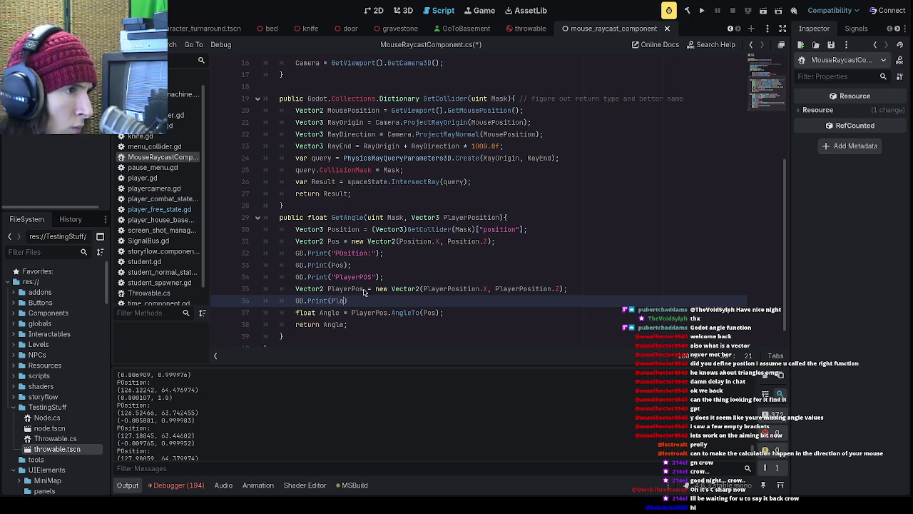
key("ctrl+s")
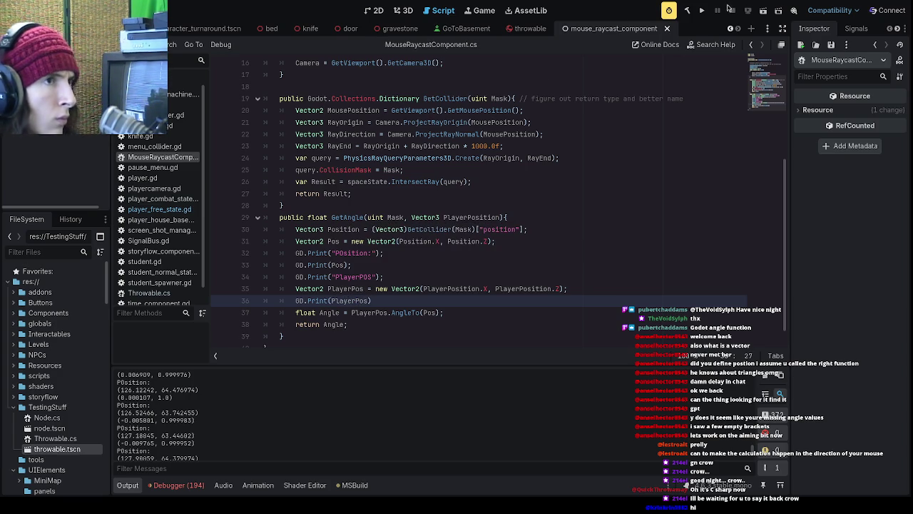
left_click(407, 303)
- Finish the PlayerPos print with a semicolon, run the game, enter school, then quit
type(";")
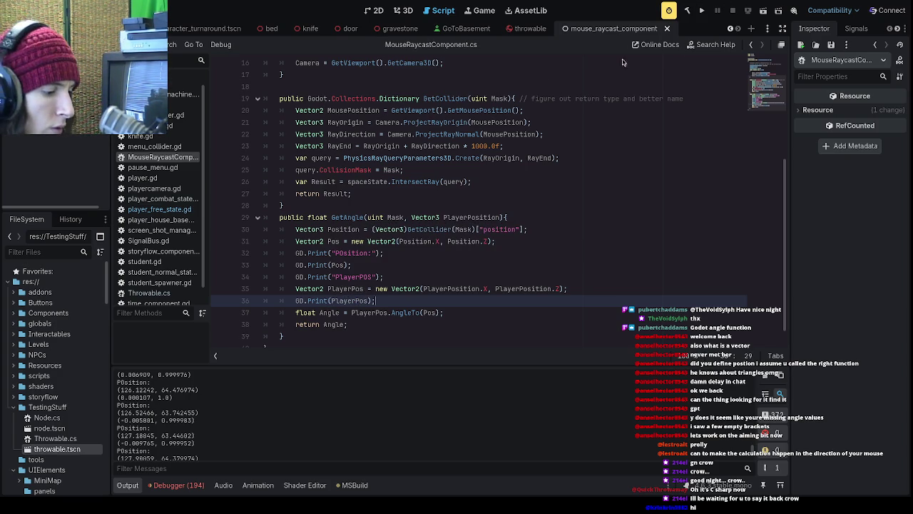
left_click(702, 11)
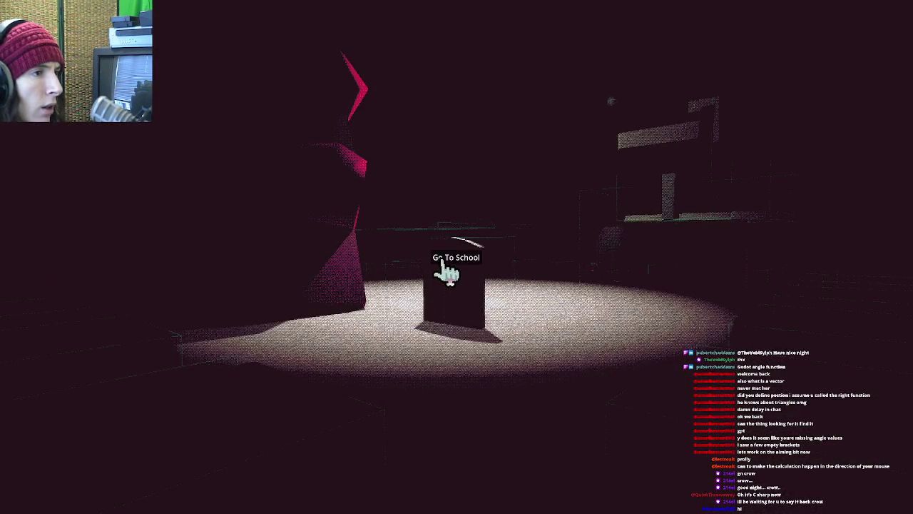
left_click(447, 274)
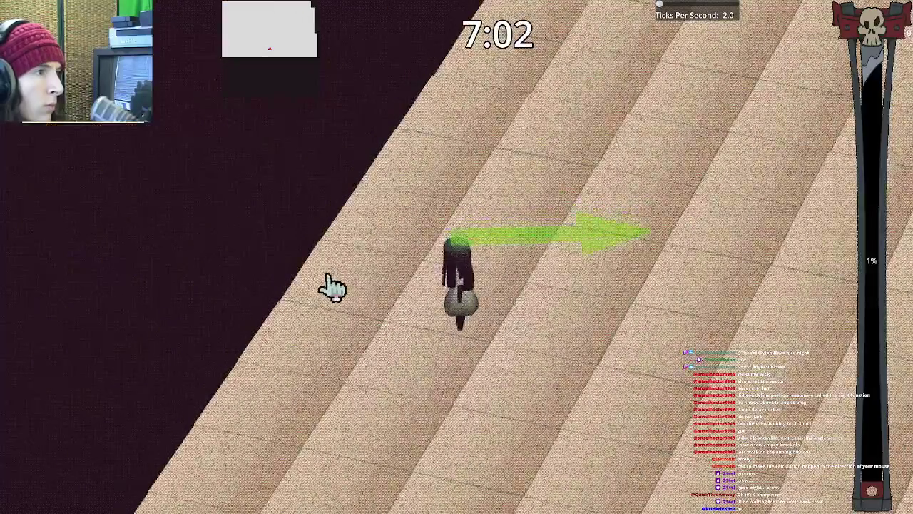
key("Escape")
left_click(460, 283)
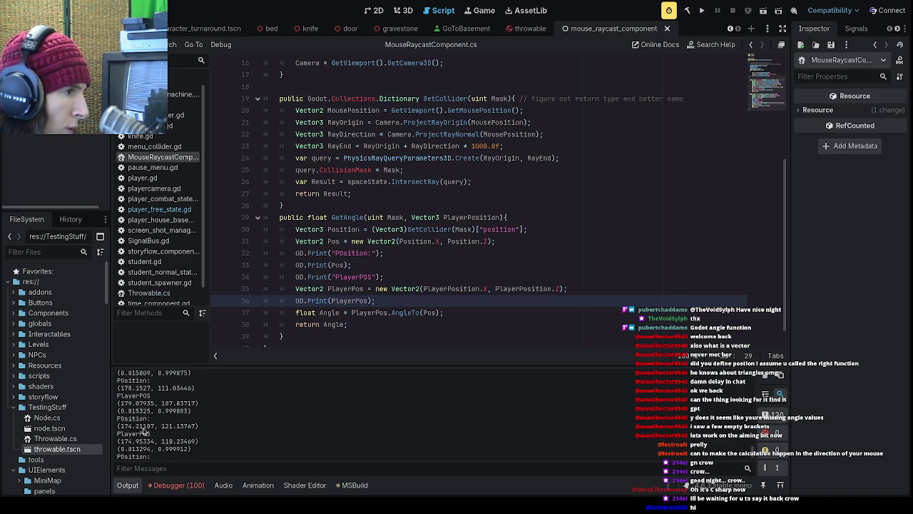
- Review the POsition and PlayerPOS values in the output, then stop debugging with F8
scroll(142, 433, "up", 3)
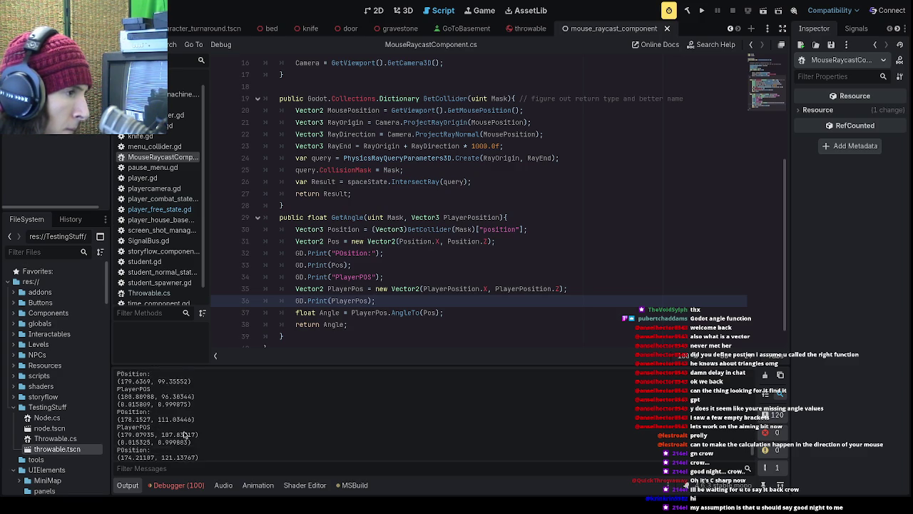
key("F8")
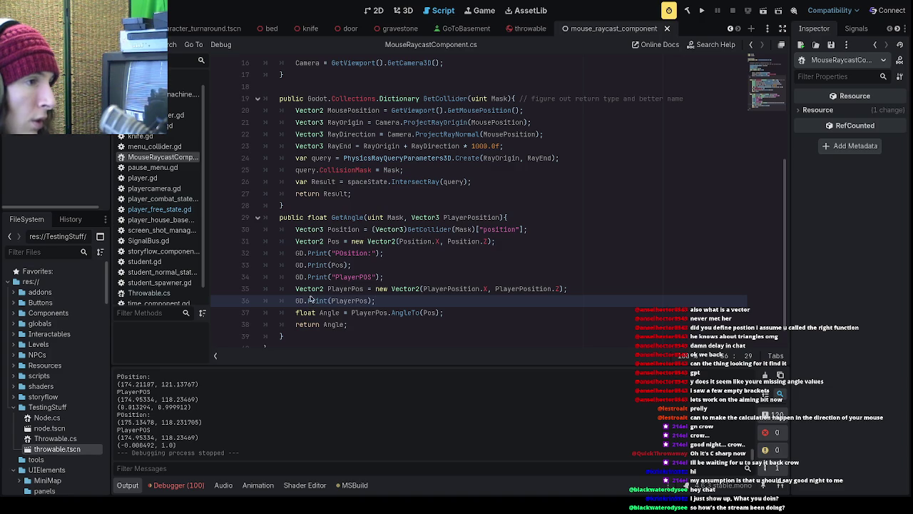
- Delete GetAngle's debug print lines, leaving only return PlayerPos.AngleTo(Pos)
left_click(413, 278)
left_click_drag(414, 278, 266, 252)
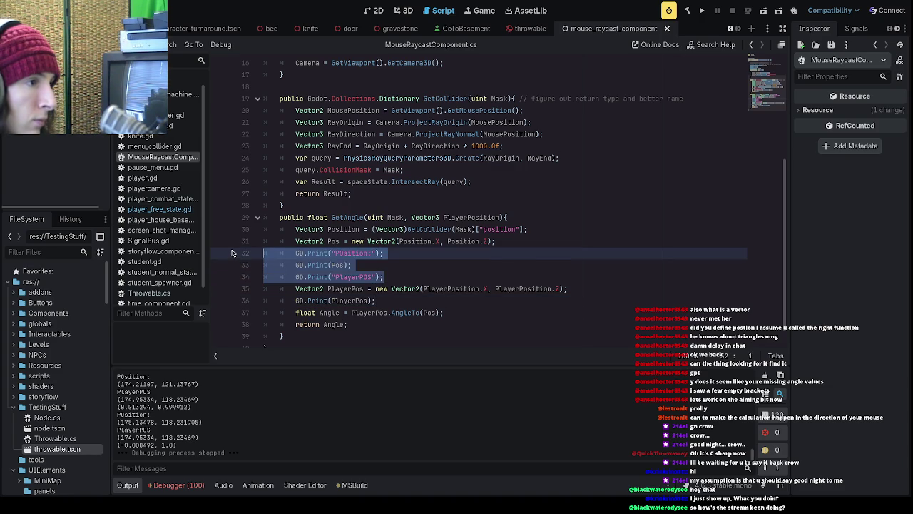
key("BackSpace")
key("BackSpace")
left_click_drag(376, 262, 242, 261)
key("BackSpace")
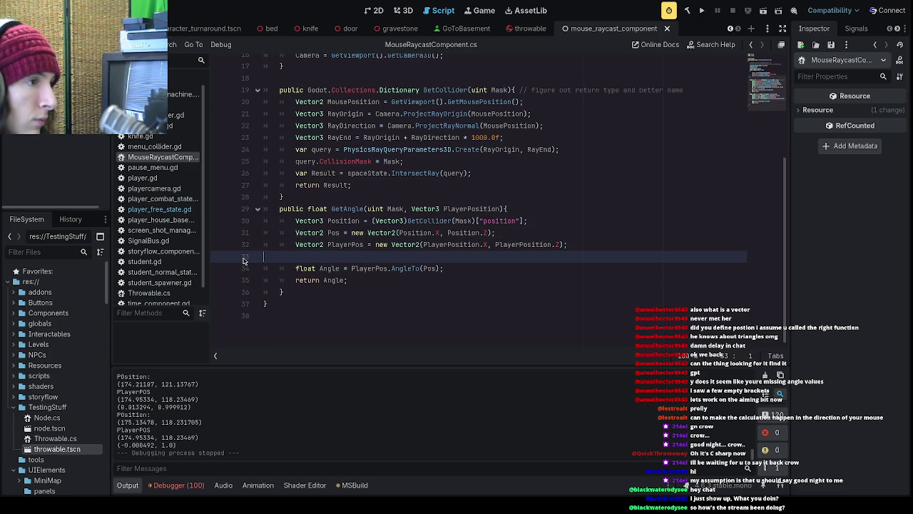
key("BackSpace")
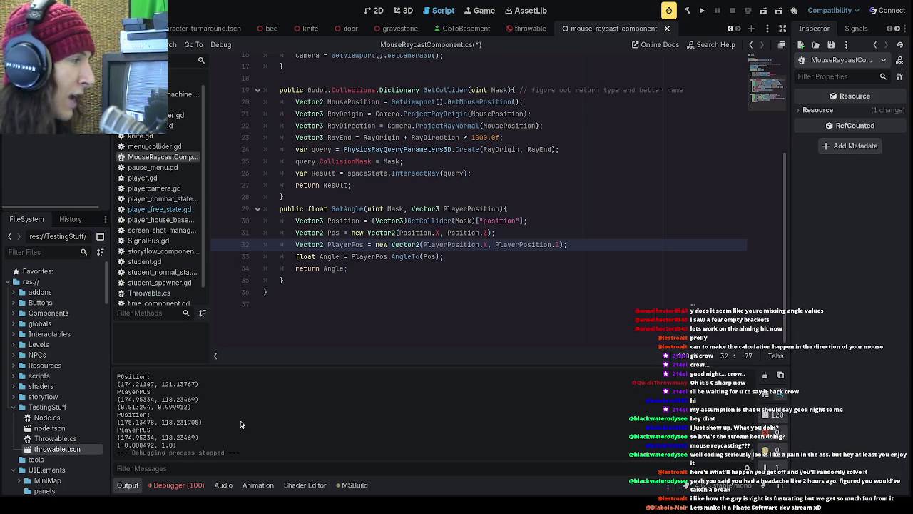
key("Down")
key("Down")
mouse_move(420, 257)
left_mouse_down()
mouse_move(360, 261)
mouse_move(448, 259)
mouse_move(419, 261)
left_mouse_up()
left_click(360, 261)
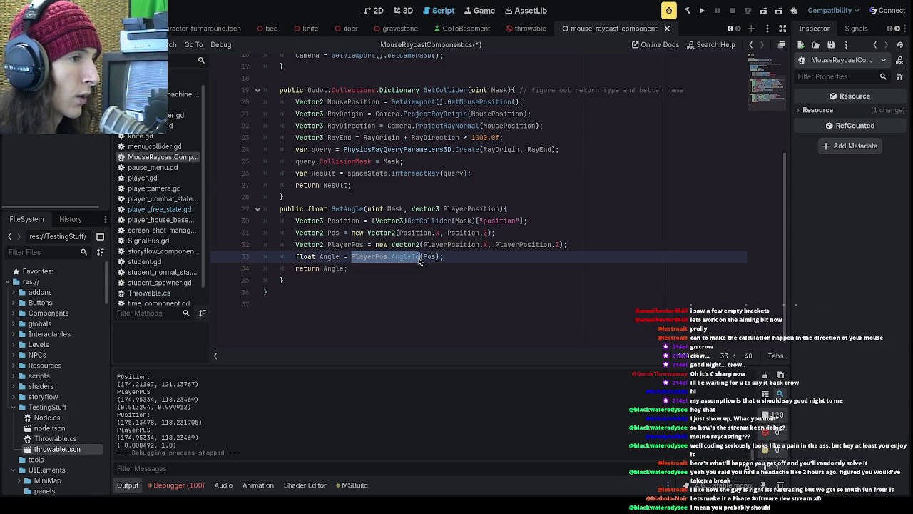
left_click(477, 318)
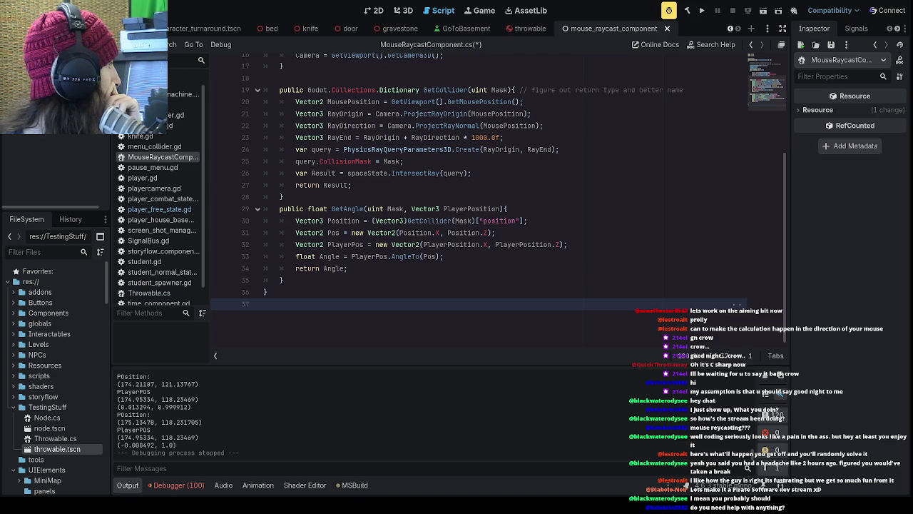
- Change line 33 to PlayerPos.SignedAngleTo(Pos), save, and build to get the missing-definition error
left_click(396, 259)
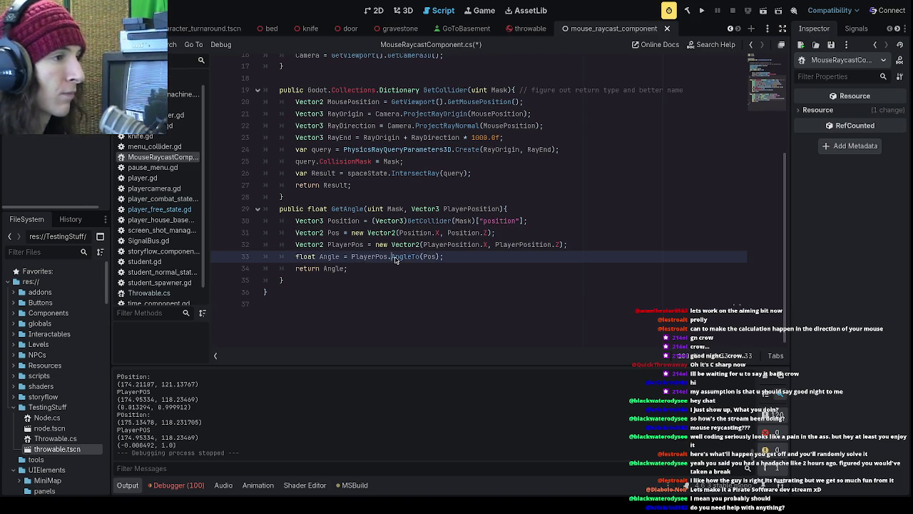
type("Signed")
key("ctrl+s")
left_click(547, 175)
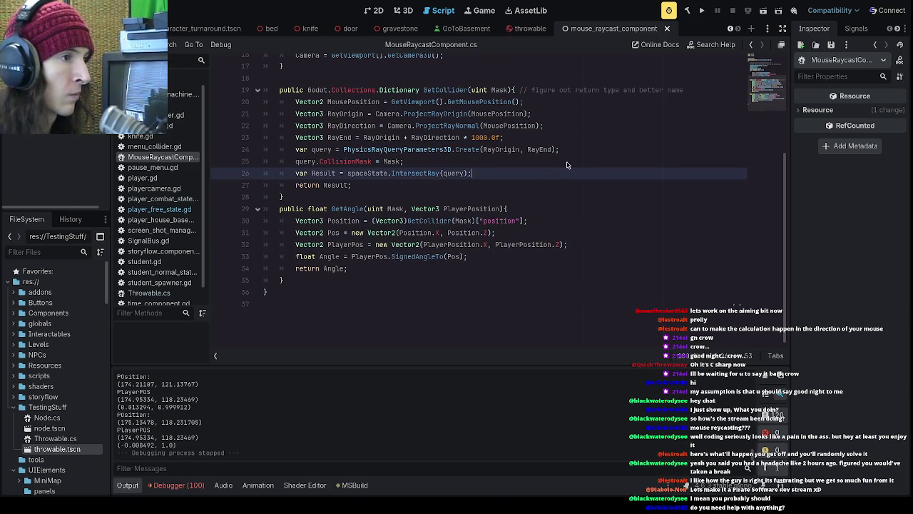
left_click(701, 10)
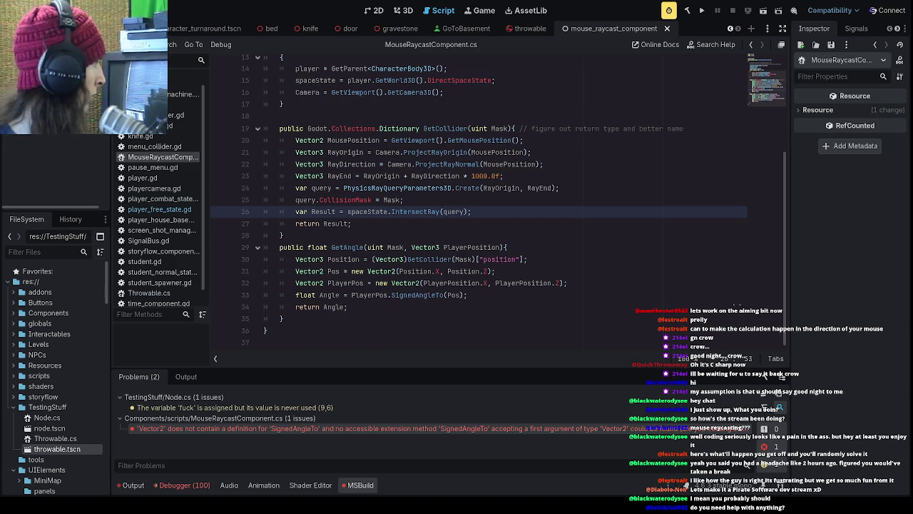
- Select the SignedAngleTo call on line 33 and attempt a rebuild with F5
left_click(451, 284)
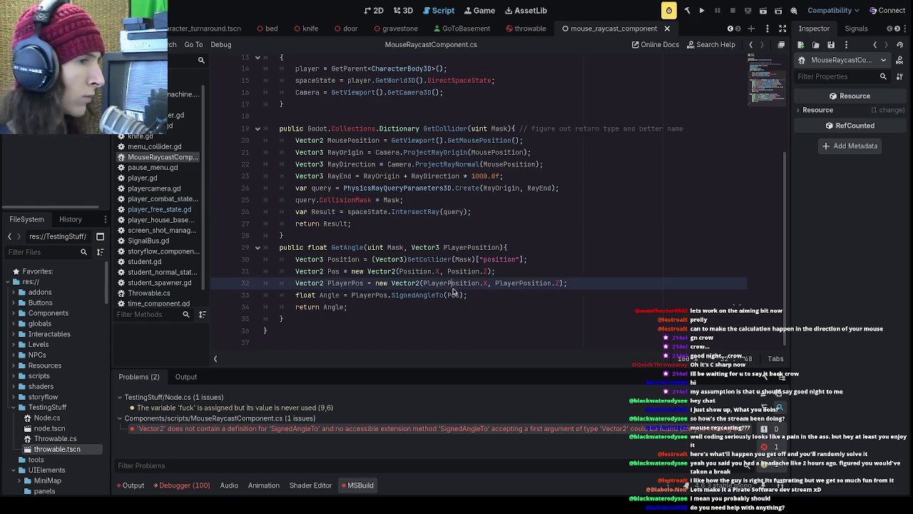
left_click_drag(443, 295, 391, 296)
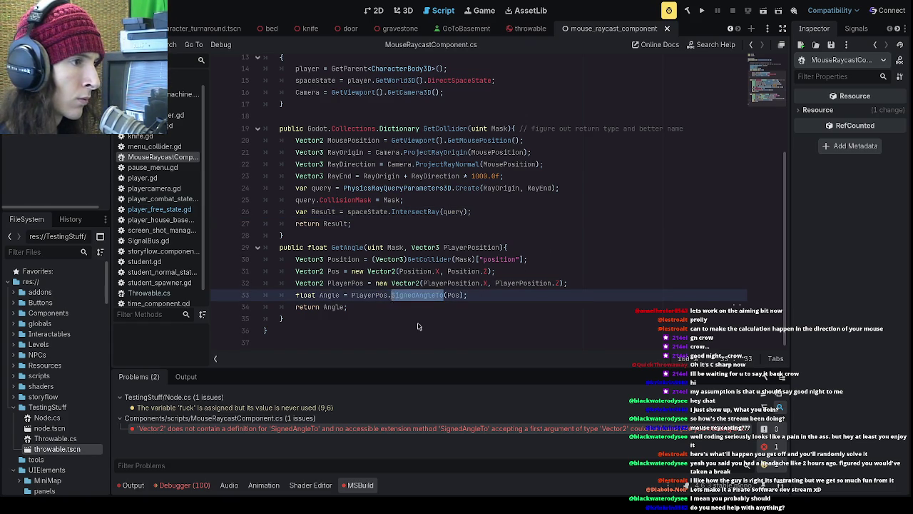
key("Right")
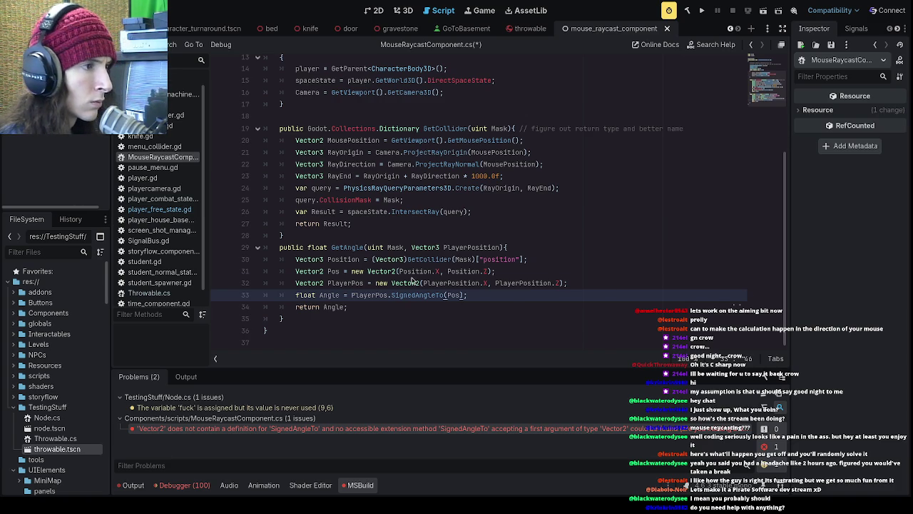
key("Up")
key("F5")
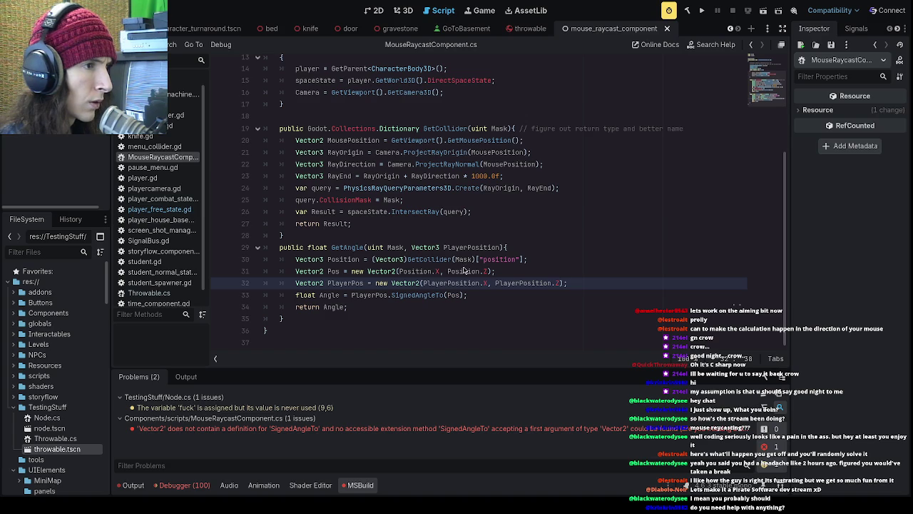
- Delete 'Signed' so line 33 calls PlayerPos.AngleTo(Pos) again
left_click(411, 298)
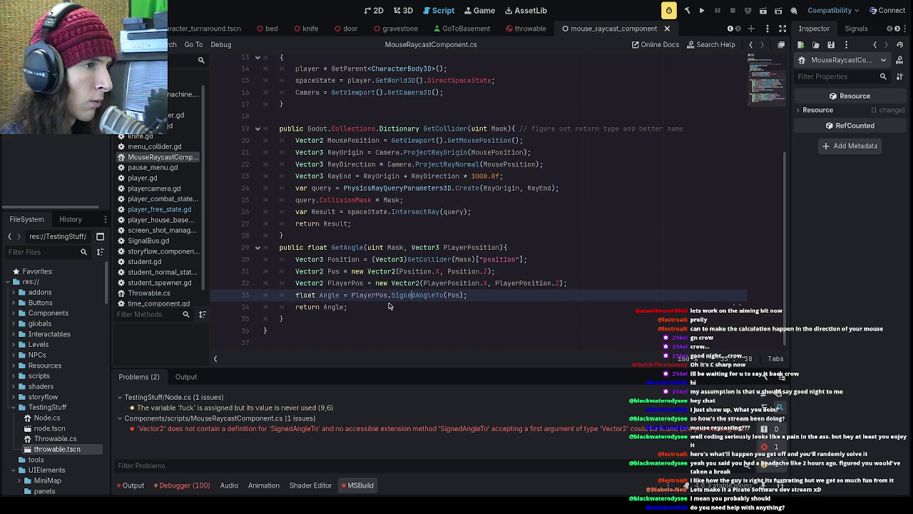
double_click(385, 302)
left_click(391, 303)
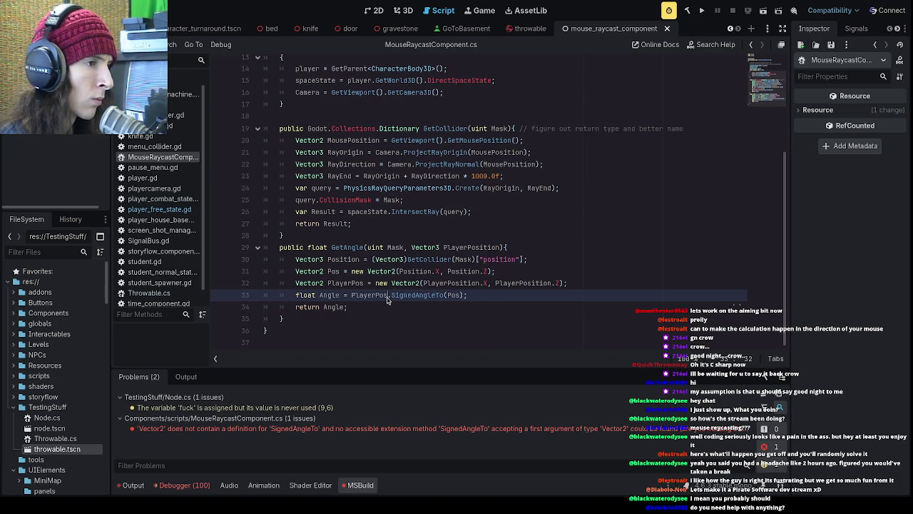
key("Left")
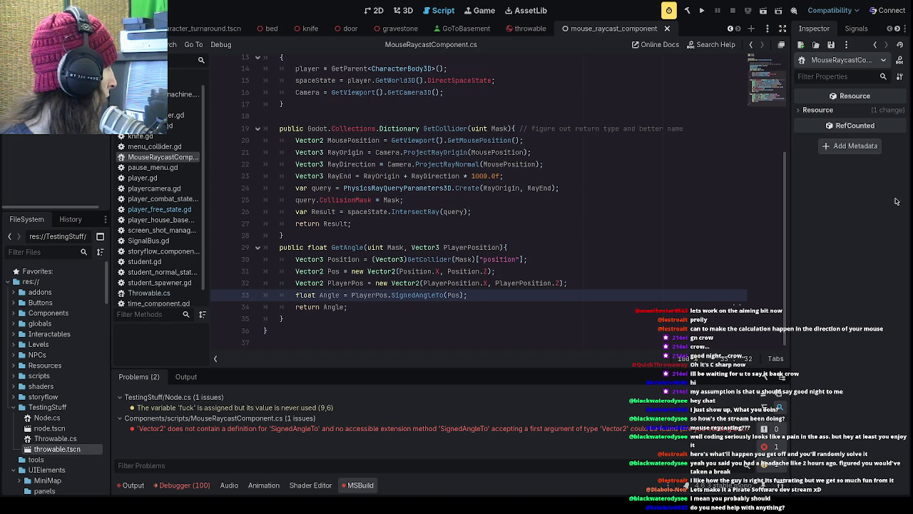
left_click_drag(415, 295, 396, 295)
key("BackSpace")
key("BackSpace")
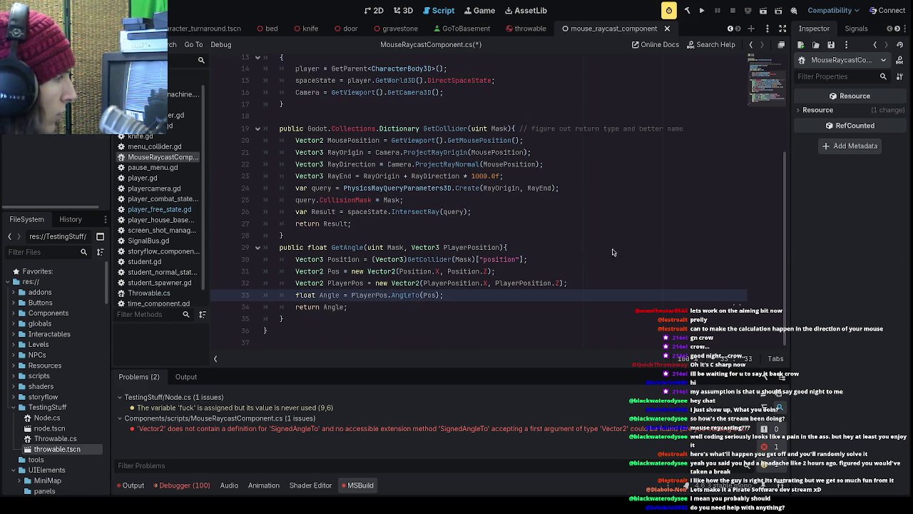
- Save the script, then build and run the game
left_click(519, 259)
key("Down")
key("Down")
key("Down")
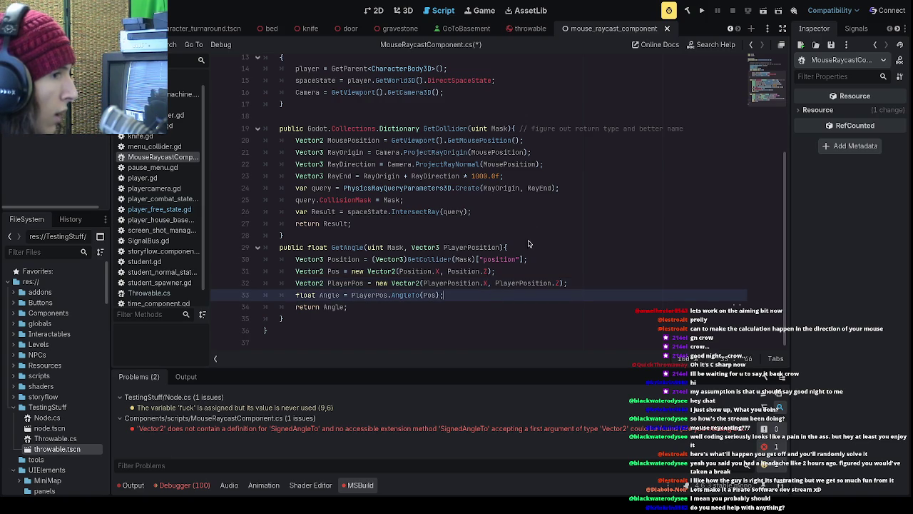
key("ctrl+s")
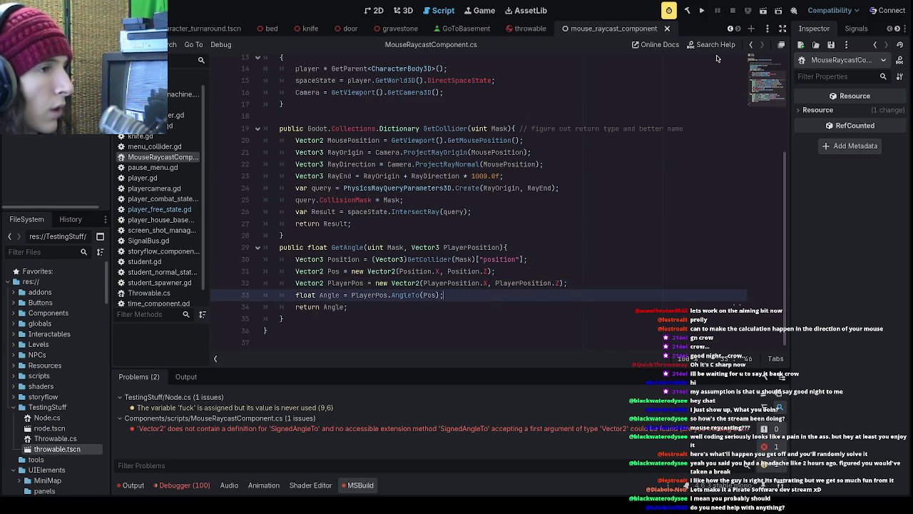
key("F5")
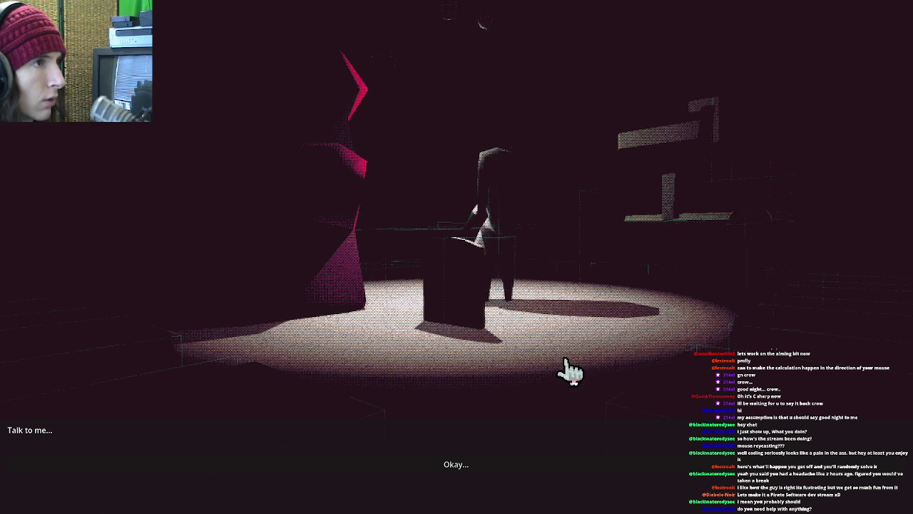
- Reach the school stage via 'Okay...', swing the aim arrow around, then quit the game
left_click(597, 321)
left_click(448, 465)
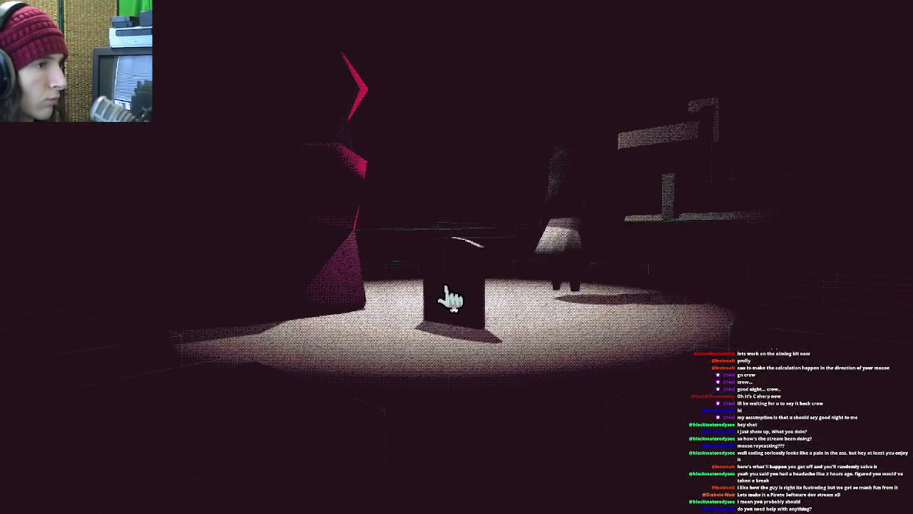
left_click(473, 264)
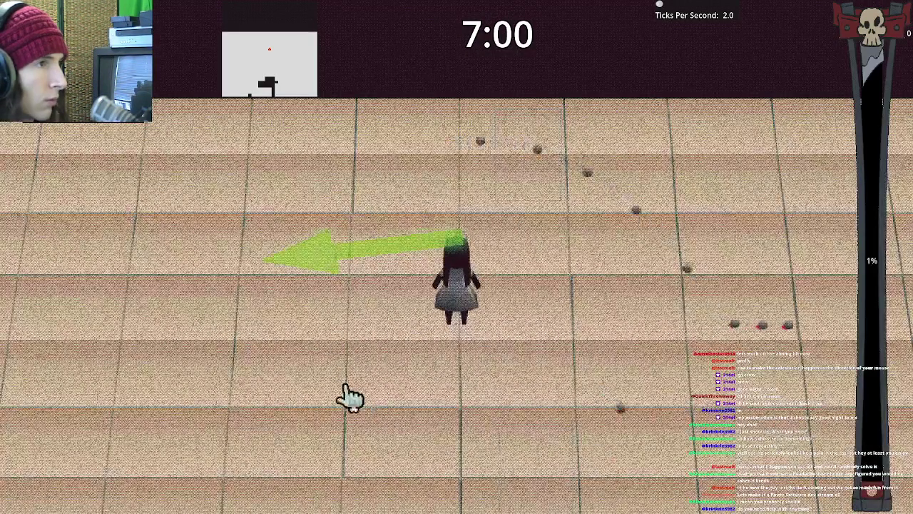
mouse_move(350, 397)
left_mouse_down()
mouse_move(471, 271)
mouse_move(526, 264)
left_mouse_up()
mouse_move(398, 373)
left_mouse_down()
mouse_move(393, 326)
mouse_move(493, 389)
mouse_move(469, 271)
mouse_move(477, 280)
left_mouse_up()
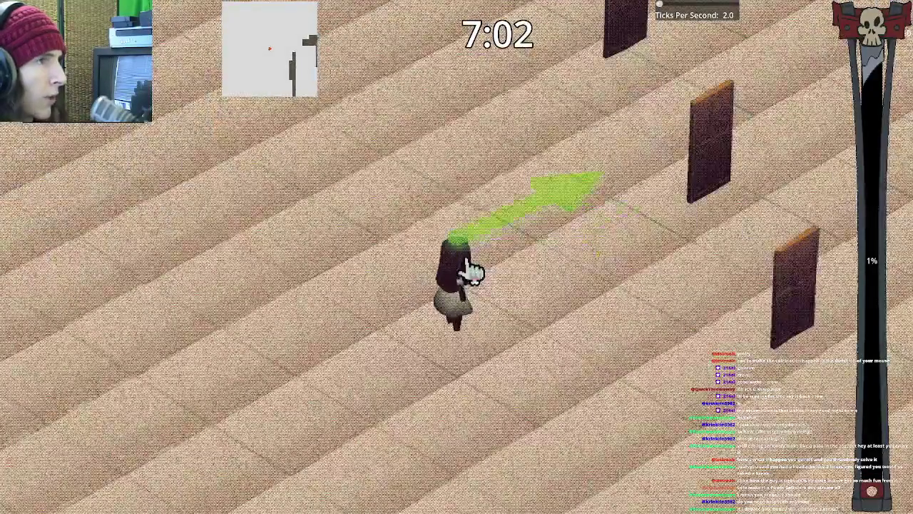
key("Escape")
left_click(456, 260)
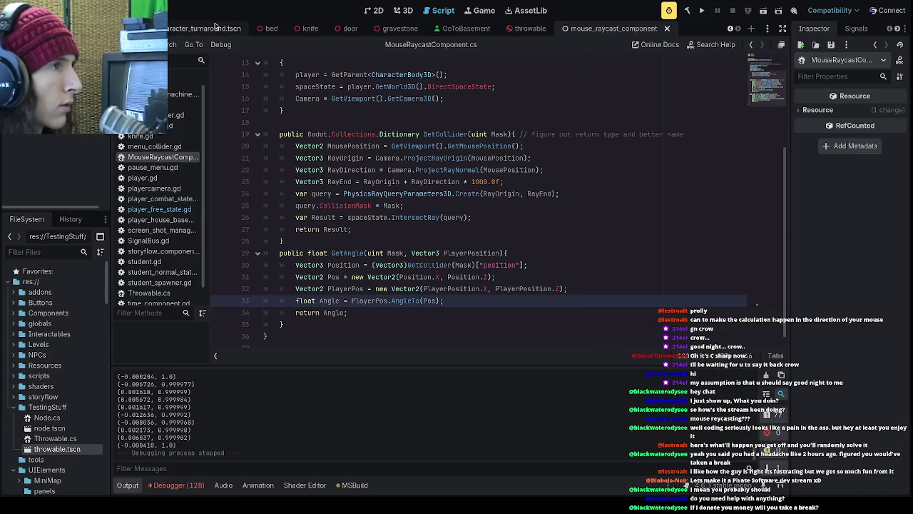
- Show floor_1 in the 3D view, select the floor1 GridMap and pick the FloorTiled tile
scroll(212, 30, "down", 3)
scroll(214, 32, "up", 3)
left_click(520, 30)
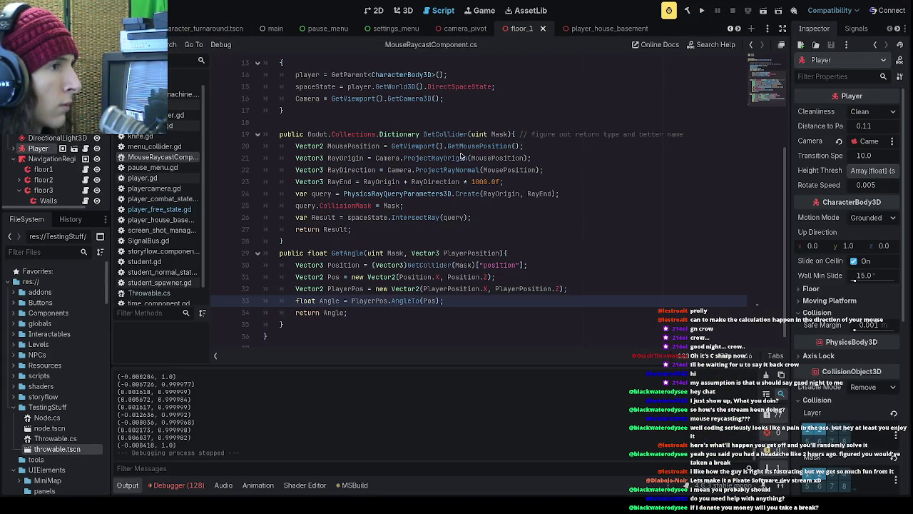
left_click(378, 11)
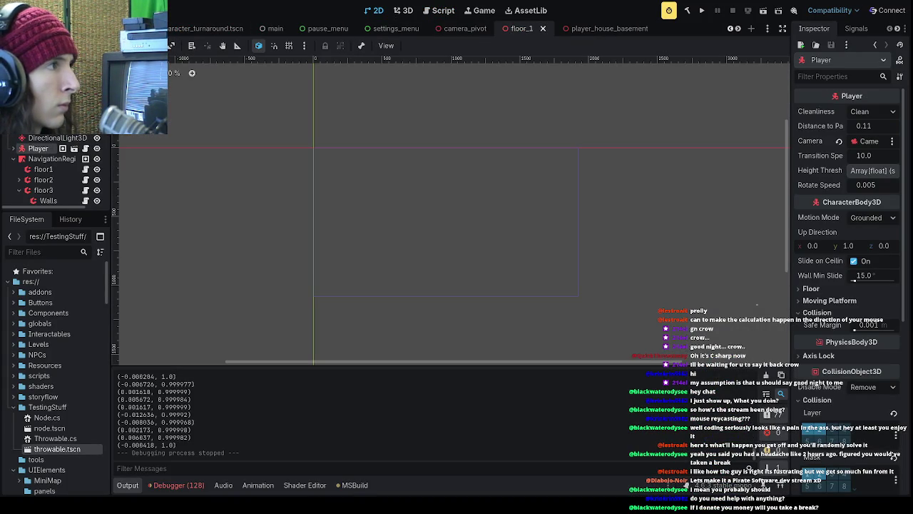
left_click(403, 10)
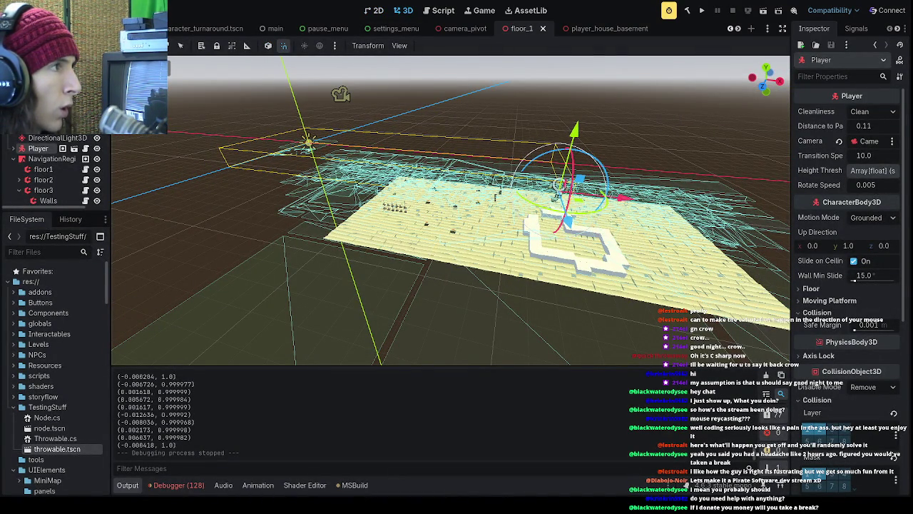
double_click(43, 169)
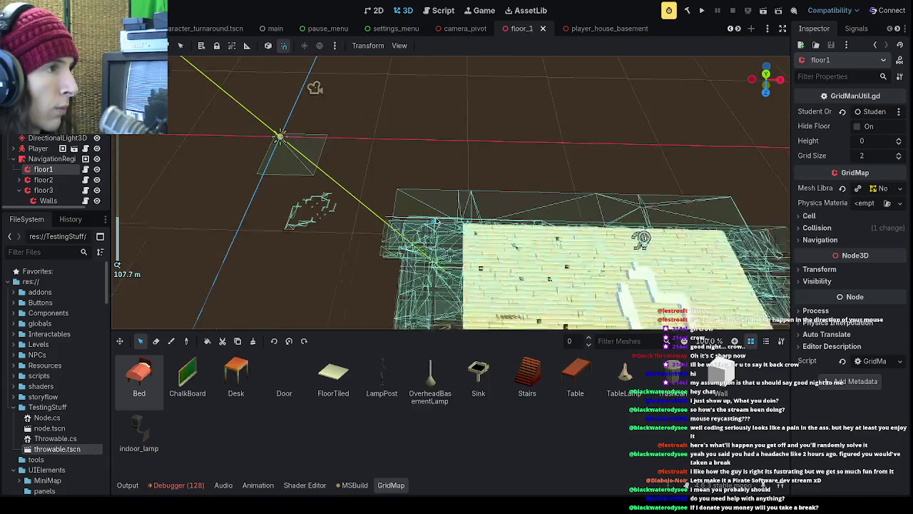
left_click(340, 367)
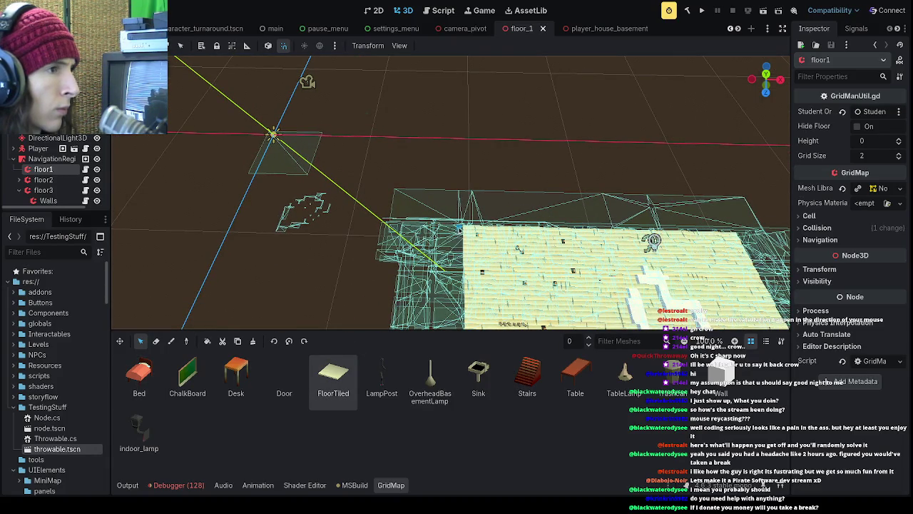
- Fill a strip beside the floor and a long column from it with FloorTiled
mouse_move(461, 229)
left_mouse_down()
mouse_move(346, 187)
mouse_move(276, 136)
mouse_move(285, 148)
left_mouse_up()
key("Escape")
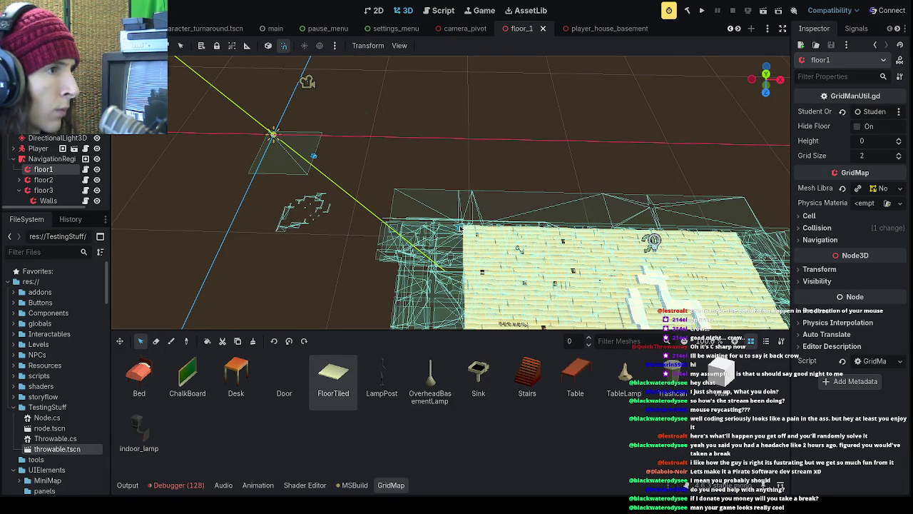
left_click_drag(461, 228, 255, 224)
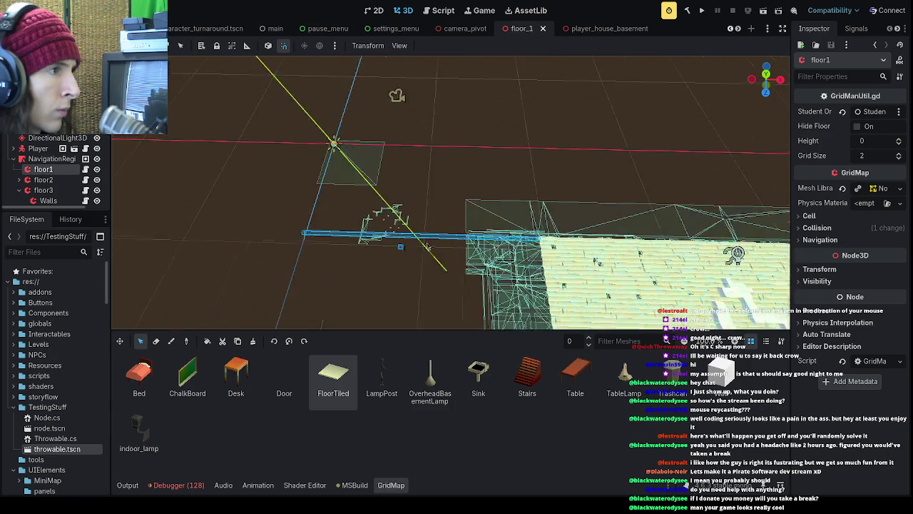
scroll(428, 213, "up", 3)
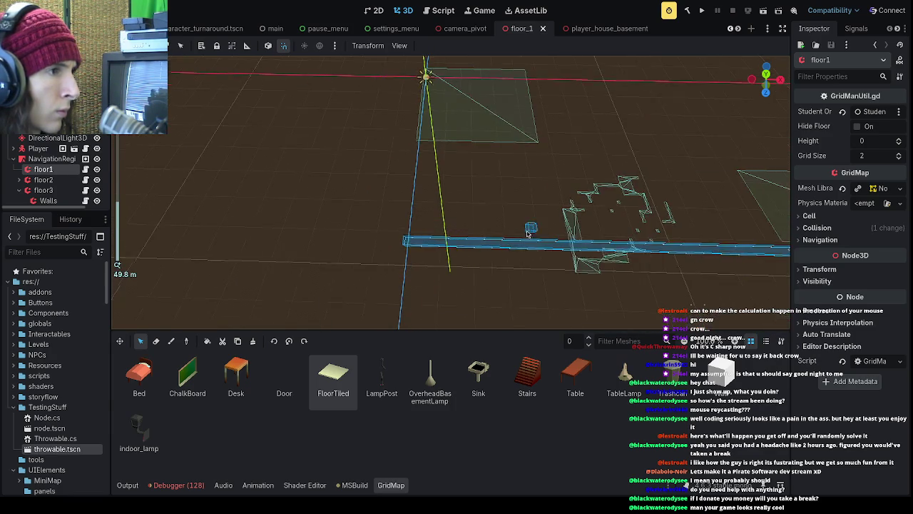
left_click(207, 341)
mouse_move(401, 248)
left_mouse_down()
mouse_move(416, 224)
mouse_move(418, 235)
left_mouse_up()
left_click_drag(422, 189, 426, 78)
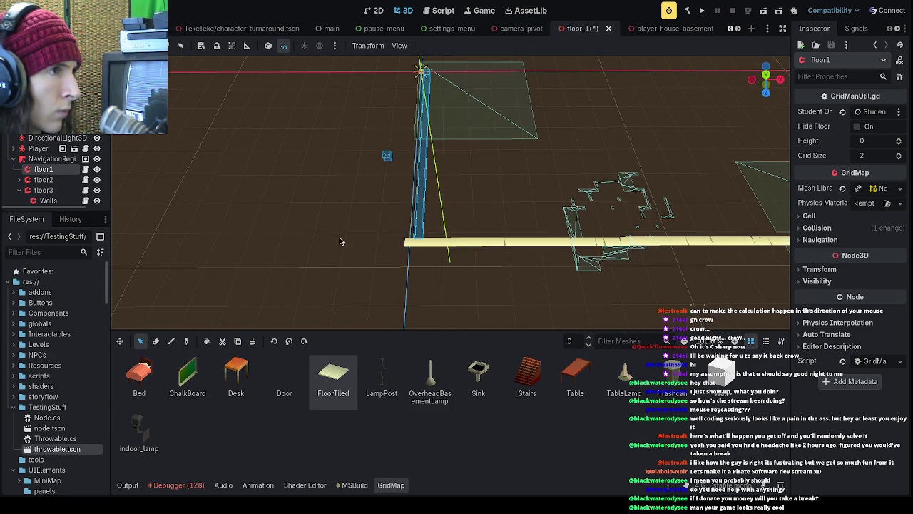
left_click(206, 343)
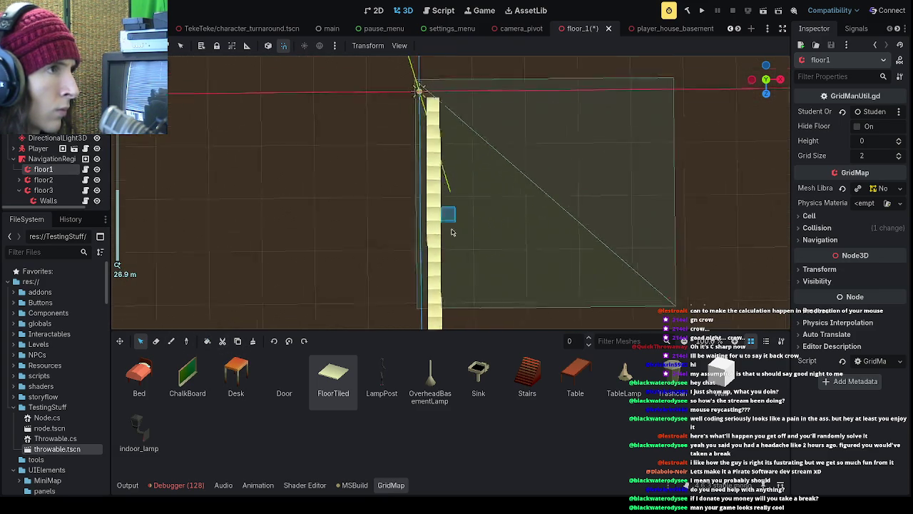
- Fill a block of FloorTiled cells at the column's top end to form the platform
mouse_move(434, 134)
left_mouse_down()
mouse_move(501, 212)
mouse_move(502, 195)
left_mouse_up()
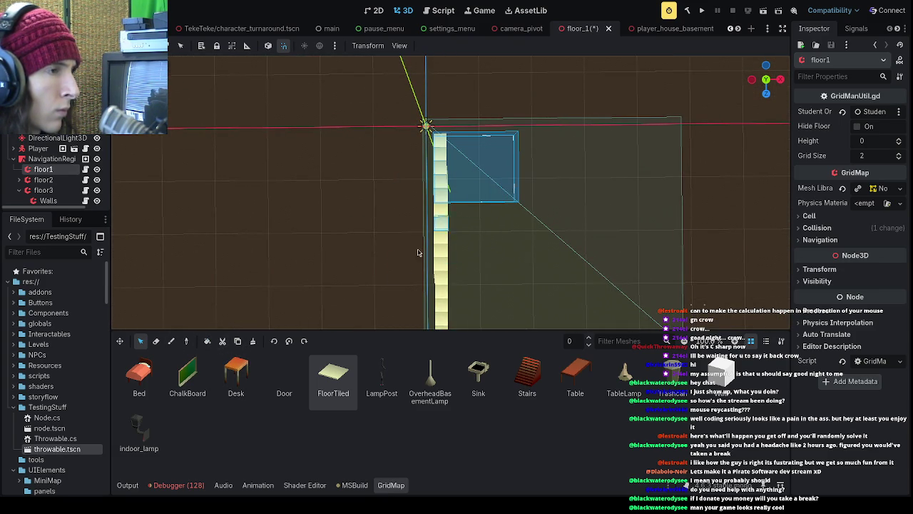
left_click(401, 189)
mouse_move(464, 168)
left_mouse_down()
mouse_move(505, 179)
mouse_move(469, 164)
left_mouse_up()
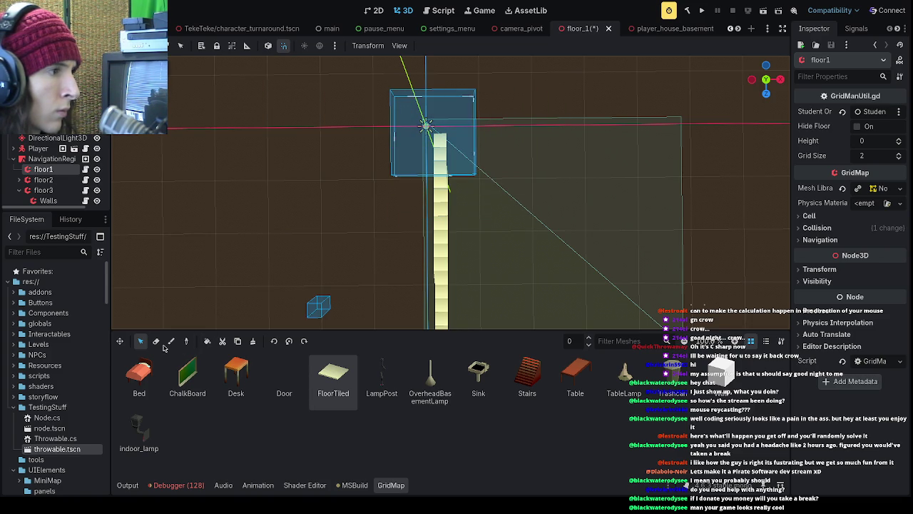
left_click(419, 131)
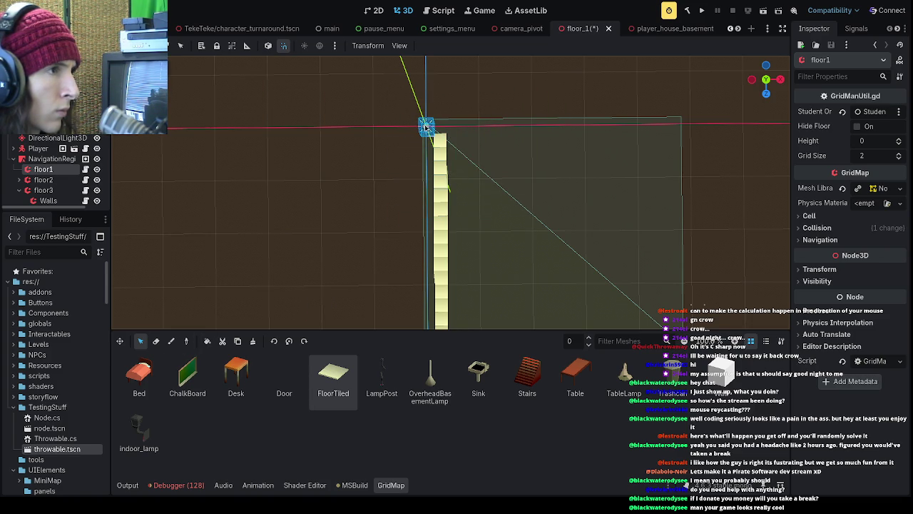
left_click(426, 127)
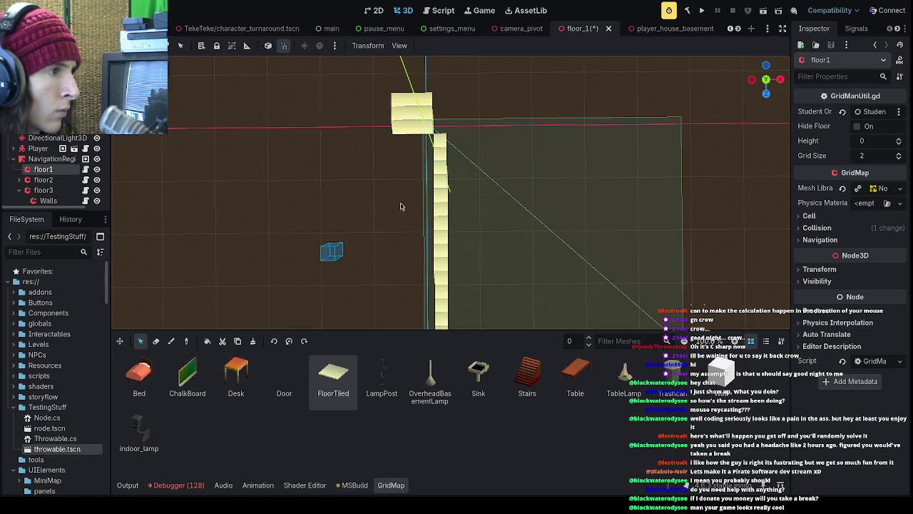
left_click_drag(399, 155, 457, 118)
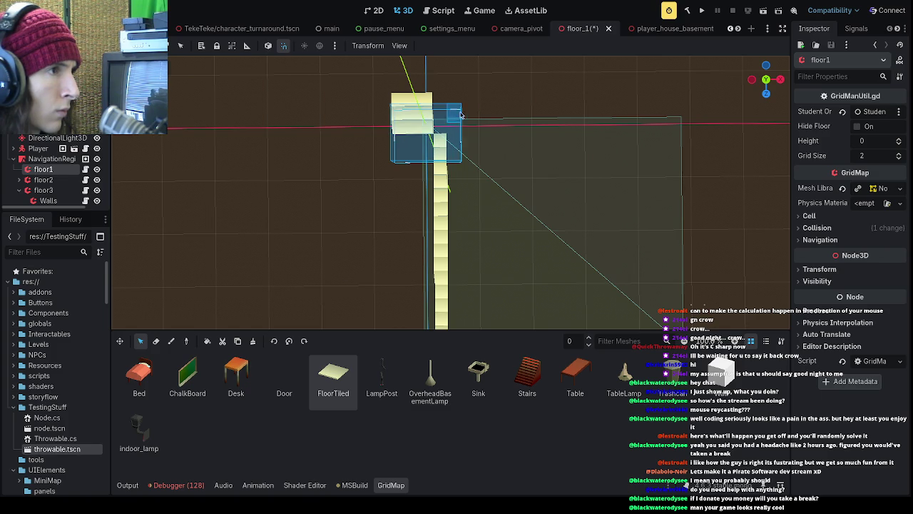
left_click(207, 341)
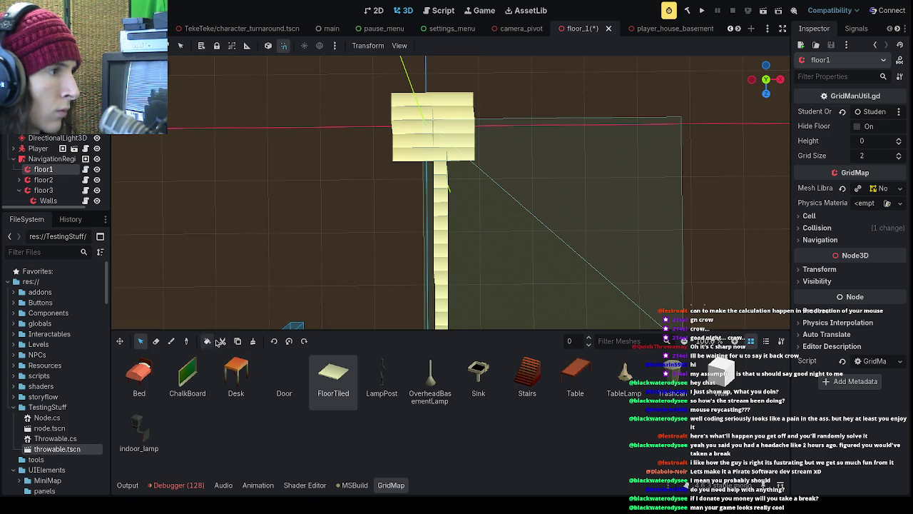
- Run the project and start a new game from the main menu
scroll(453, 250, "down", 6)
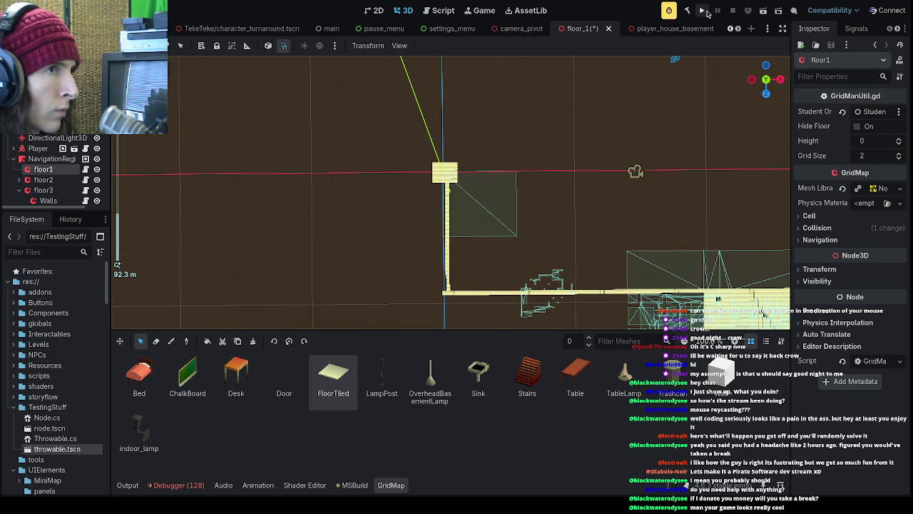
left_click(702, 11)
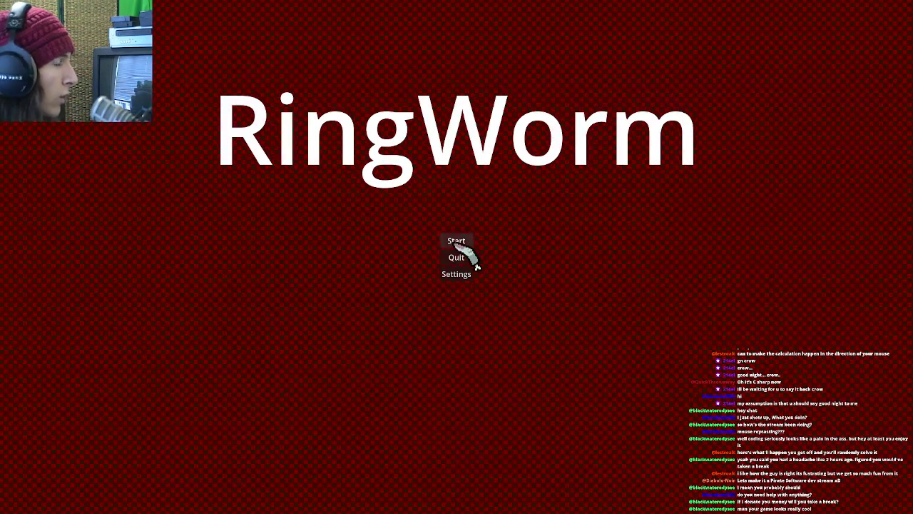
left_click(456, 241)
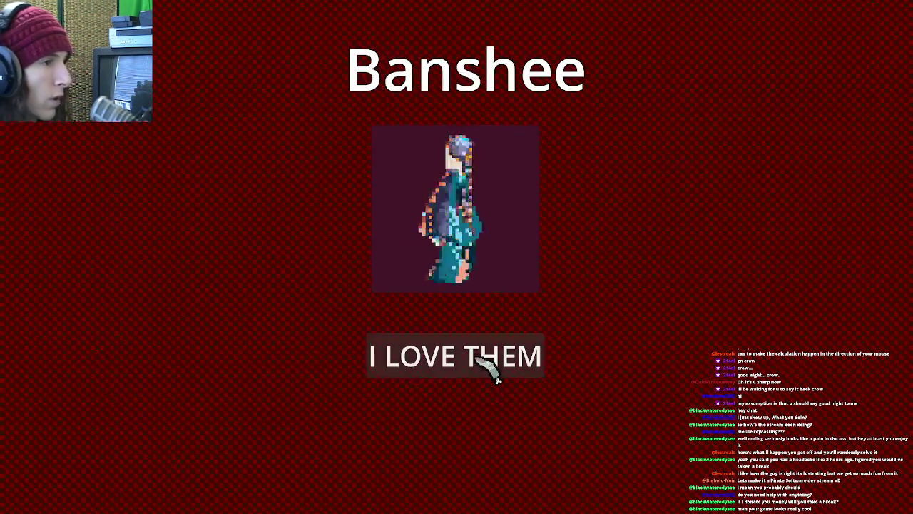
- Choose Banshee, dismiss the opening dialogue and go to the school level
left_click(498, 376)
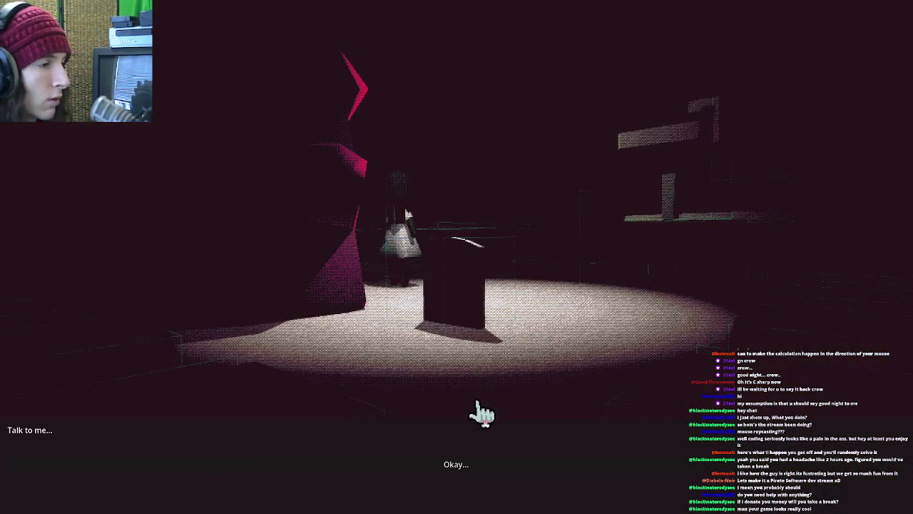
left_click(384, 462)
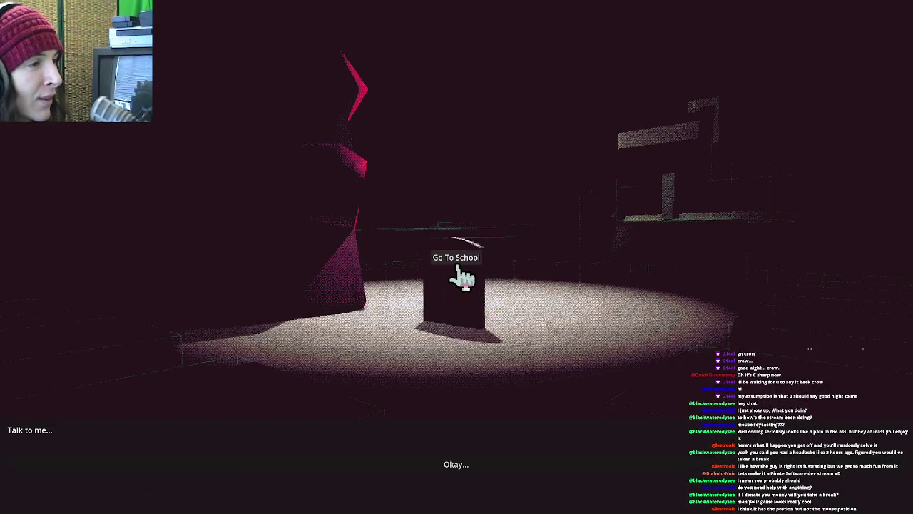
left_click(462, 278)
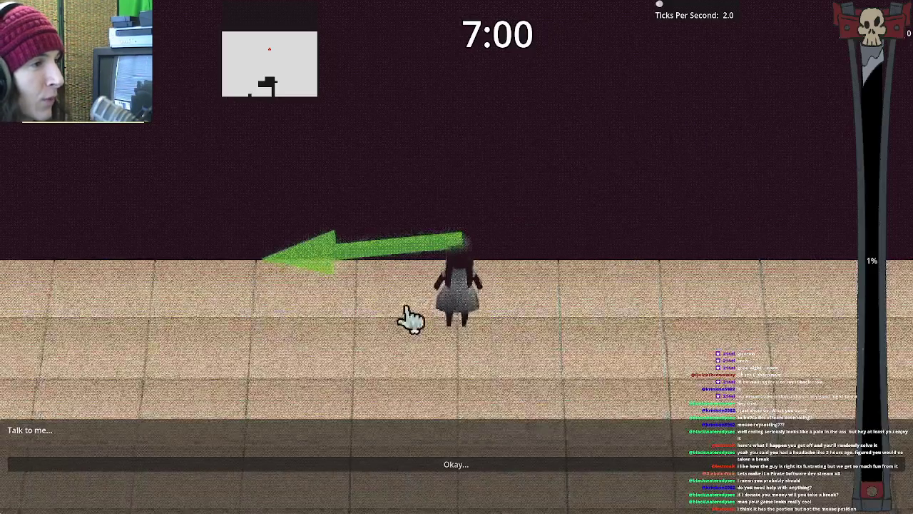
- Walk forward with W past the desks, along the new walkway, onto the wide platform
key("w")
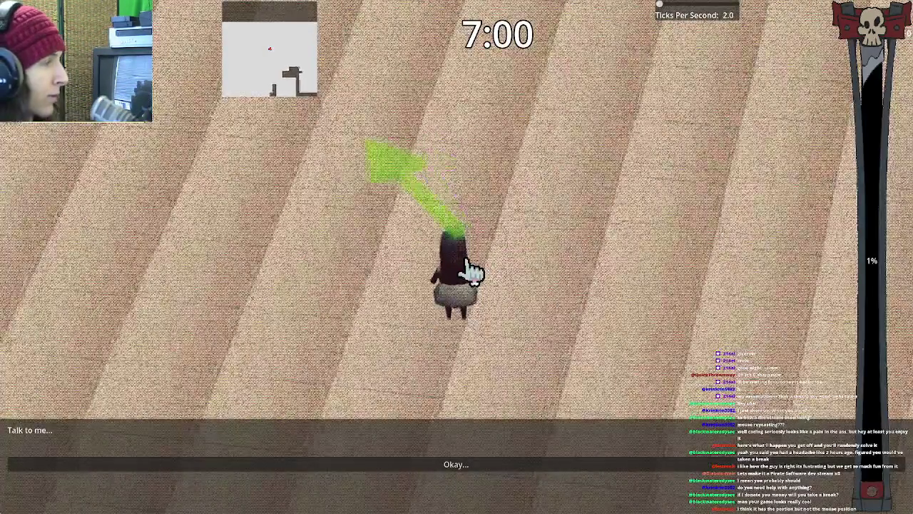
key("w")
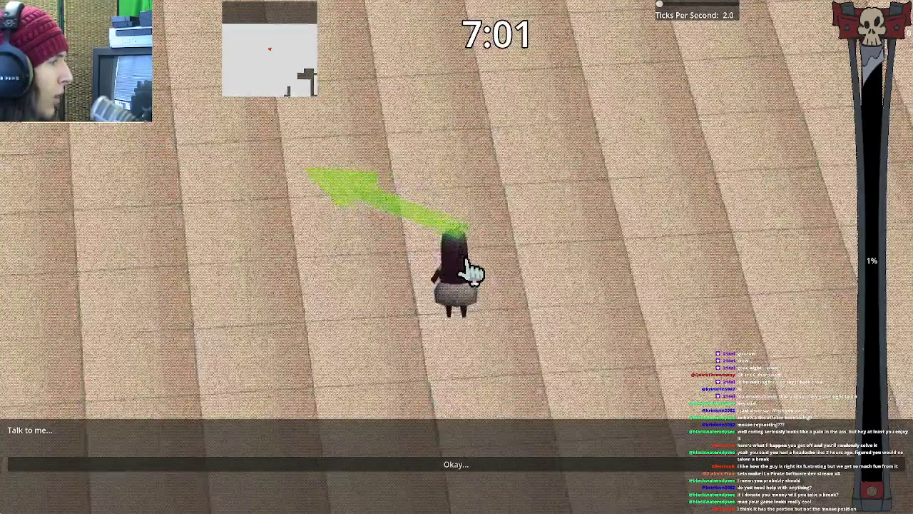
key("w")
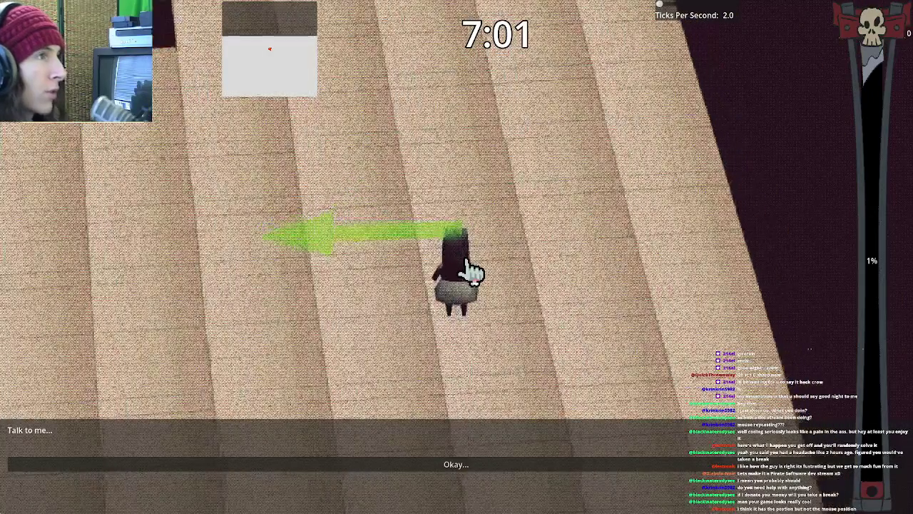
key("w")
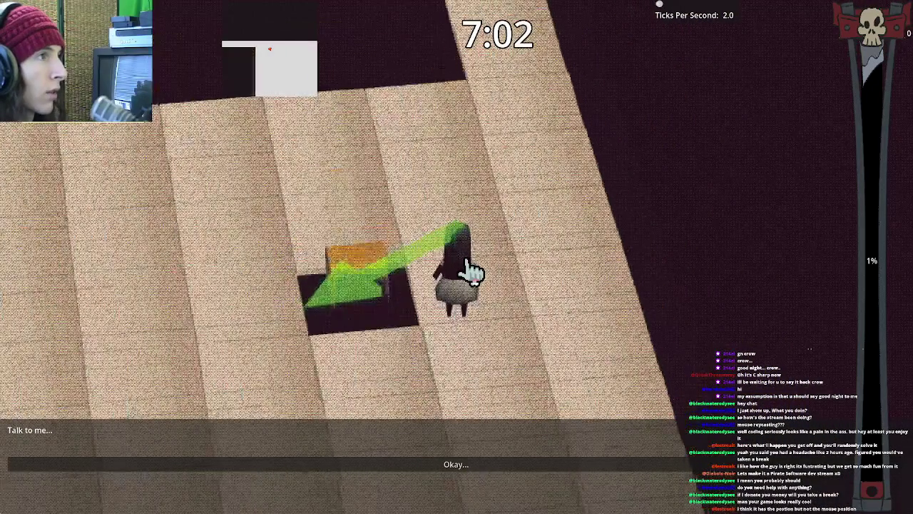
key("w")
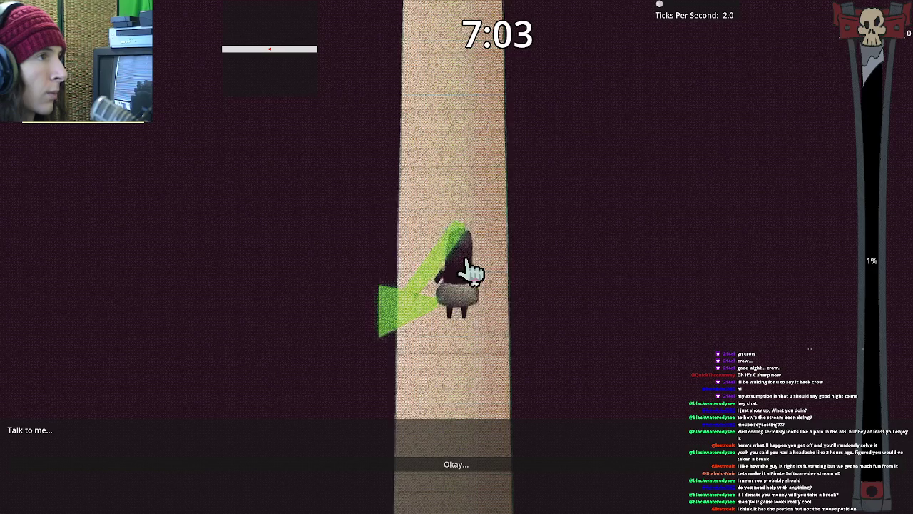
key("w")
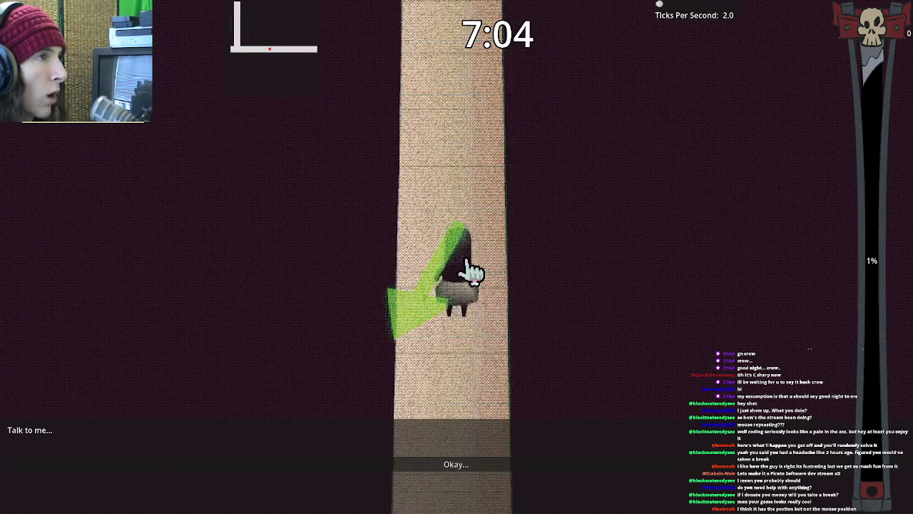
key("w")
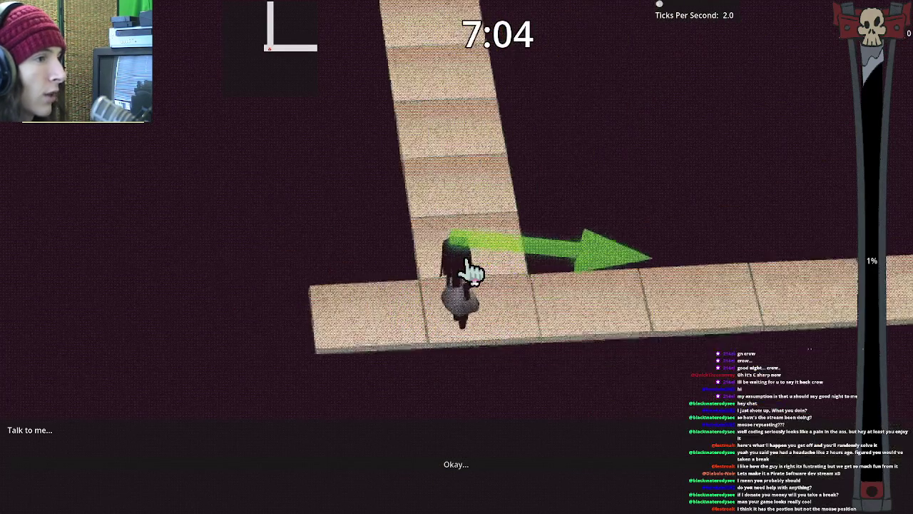
key("w")
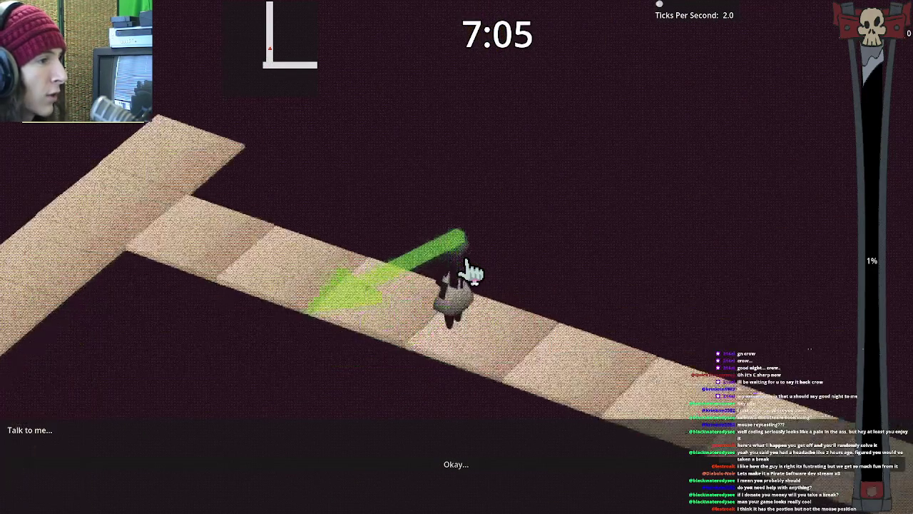
key("w")
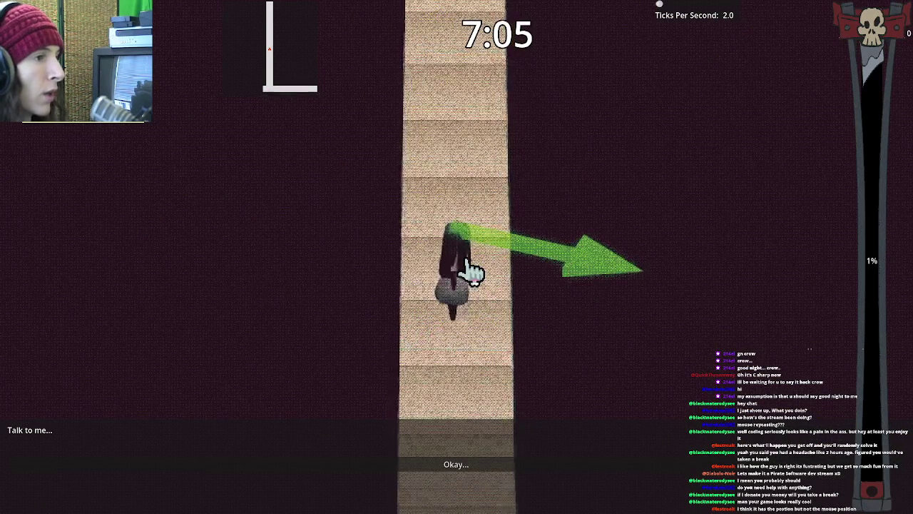
key("w")
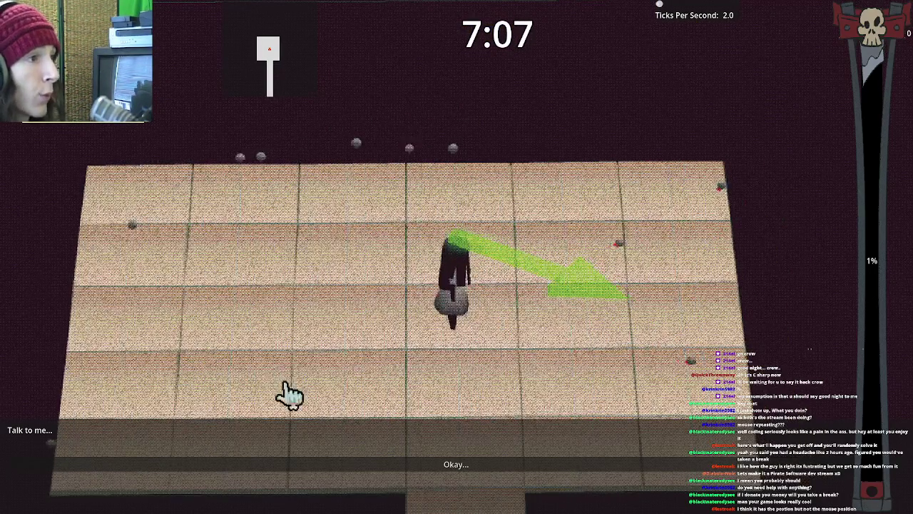
- Walk the character right, down and left around the platform, then quit via Esc
key("d")
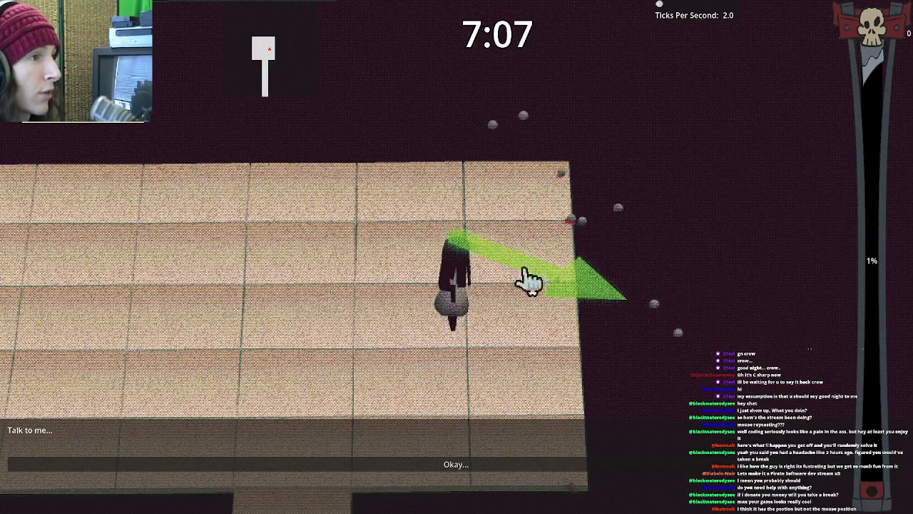
key("d")
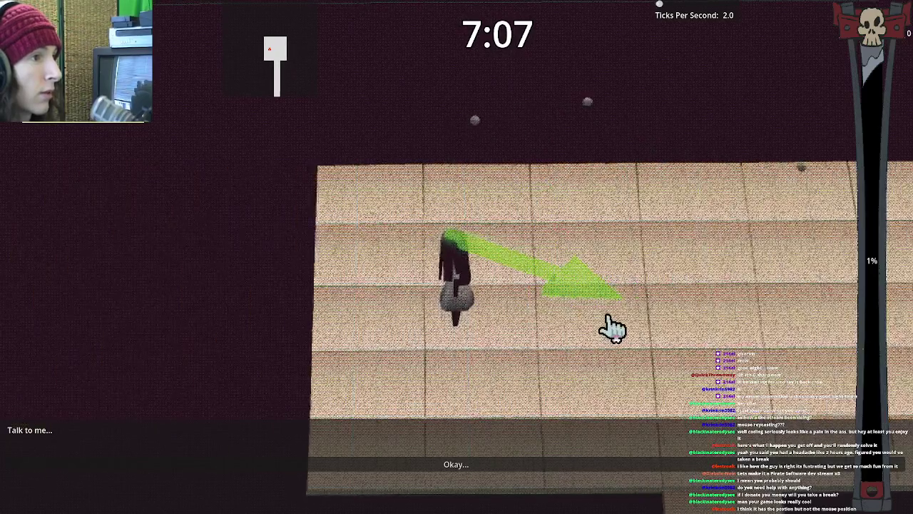
key("s")
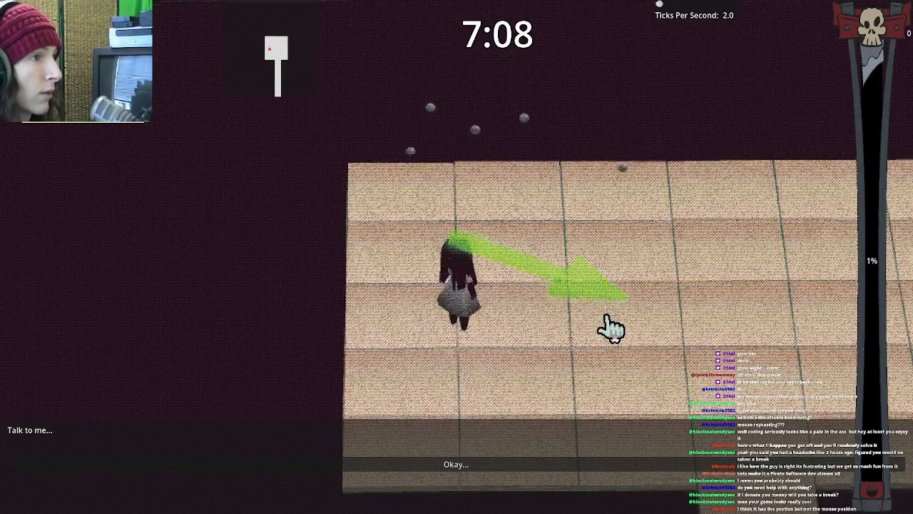
key("a")
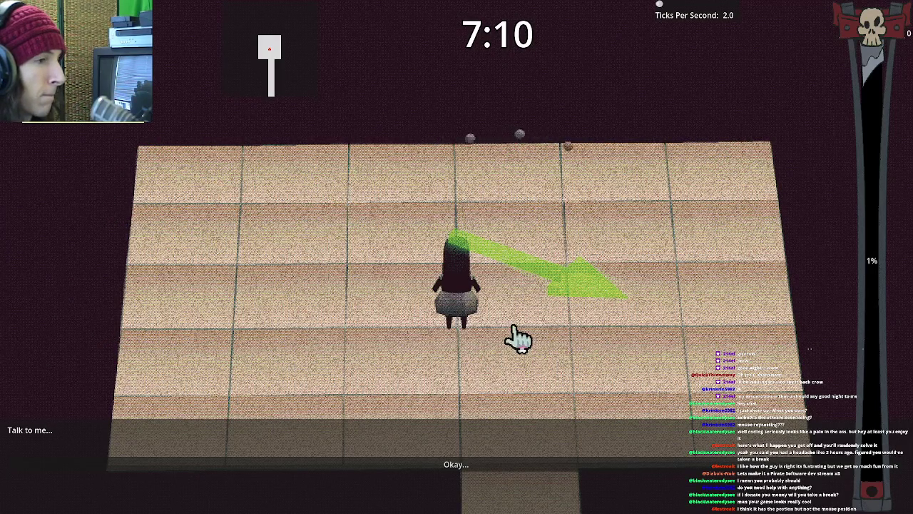
key("a")
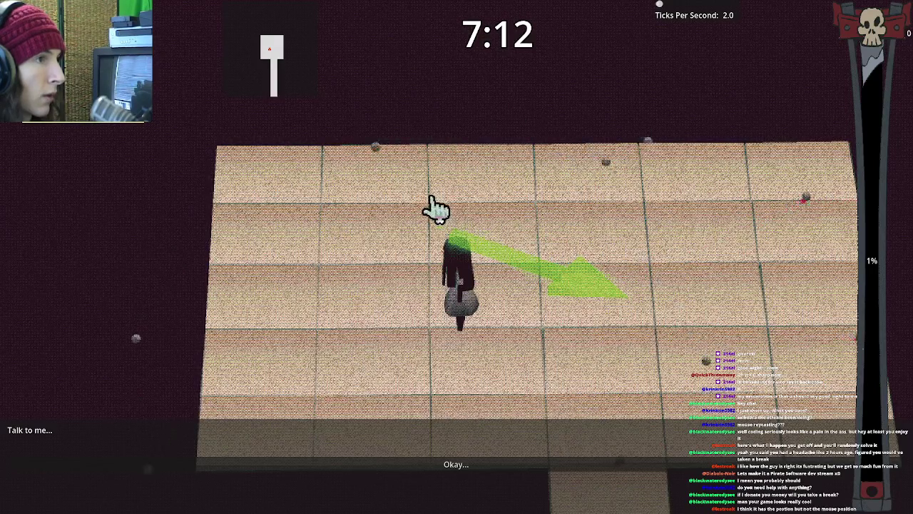
key("w")
key("a")
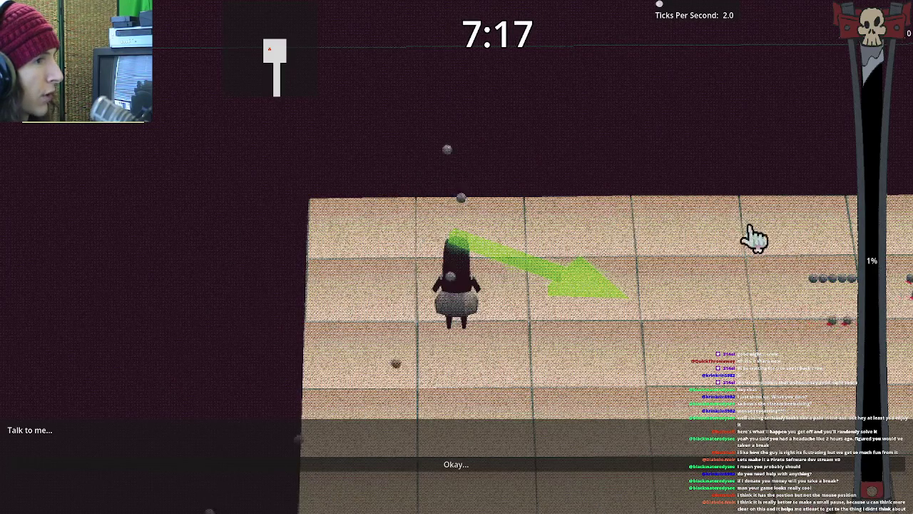
key("Escape")
left_click(435, 259)
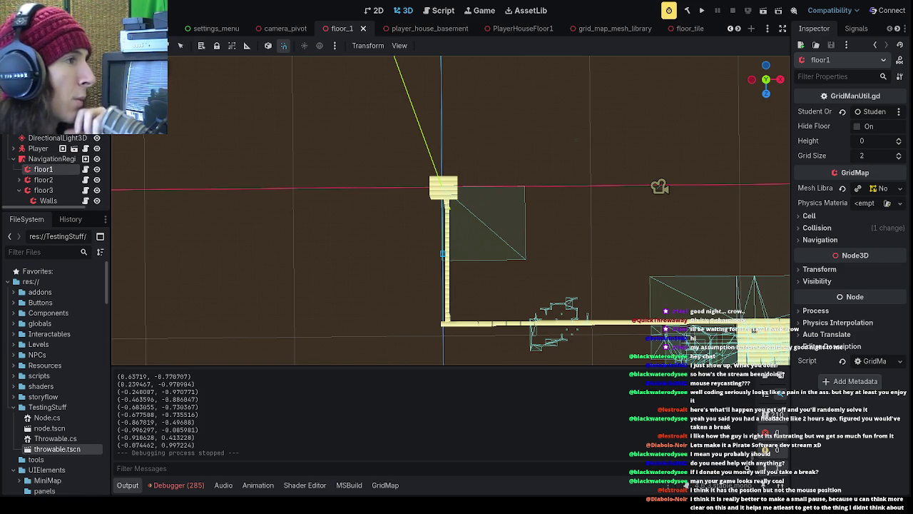
scroll(417, 414, "up", 5)
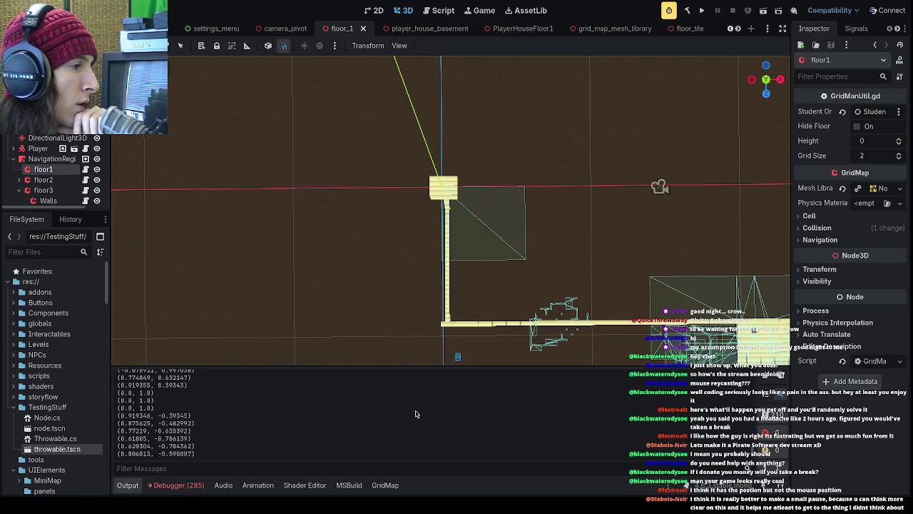
scroll(388, 400, "up", 5)
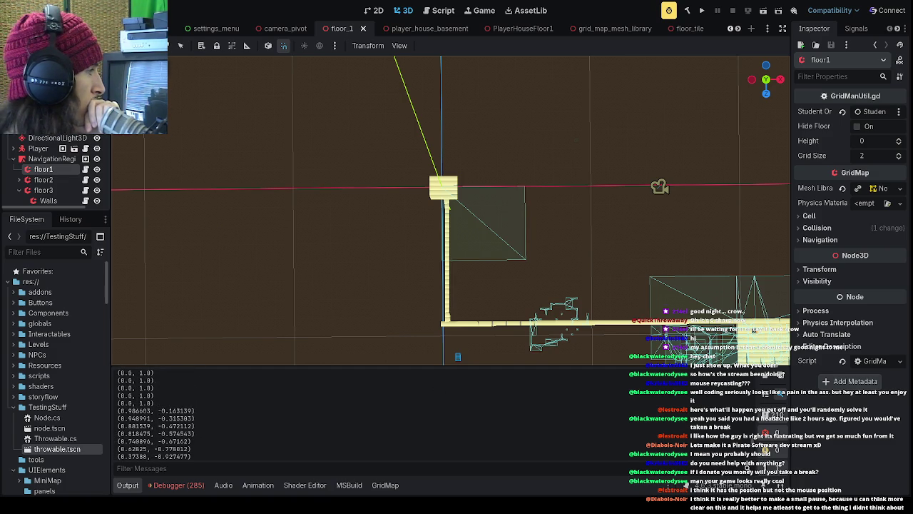
scroll(353, 407, "down", 5)
scroll(358, 409, "up", 3)
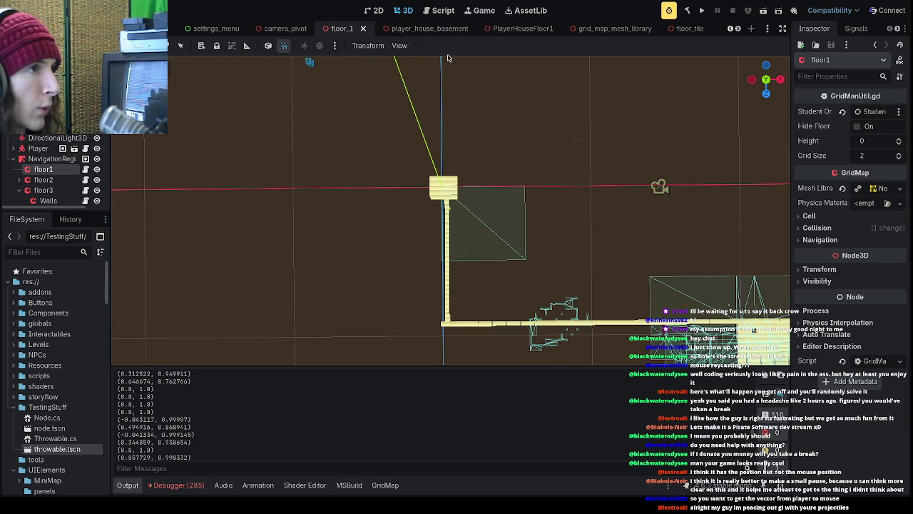
- Inspect GetAngle's PlayerPosition parameter in MouseRaycastComponent.cs, then open player_free_state.gd
left_click(435, 10)
left_click(451, 243)
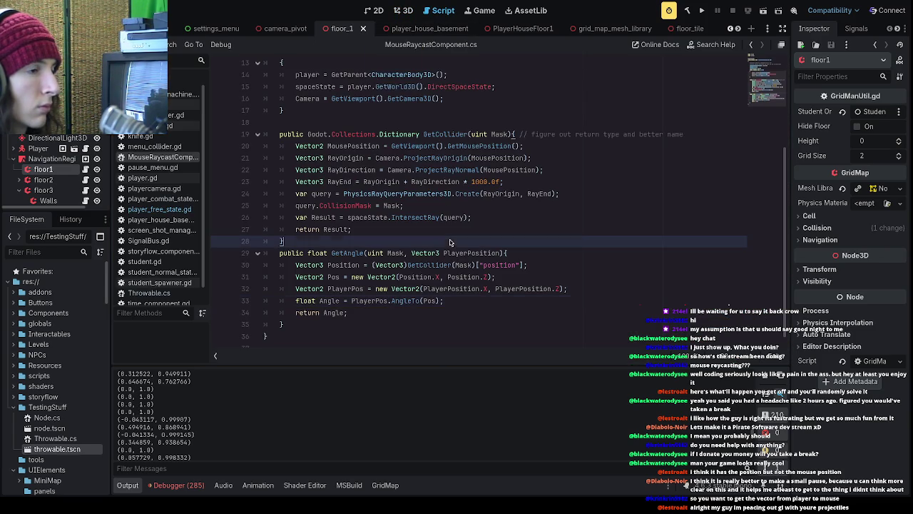
double_click(445, 254)
left_click_drag(445, 255, 492, 261)
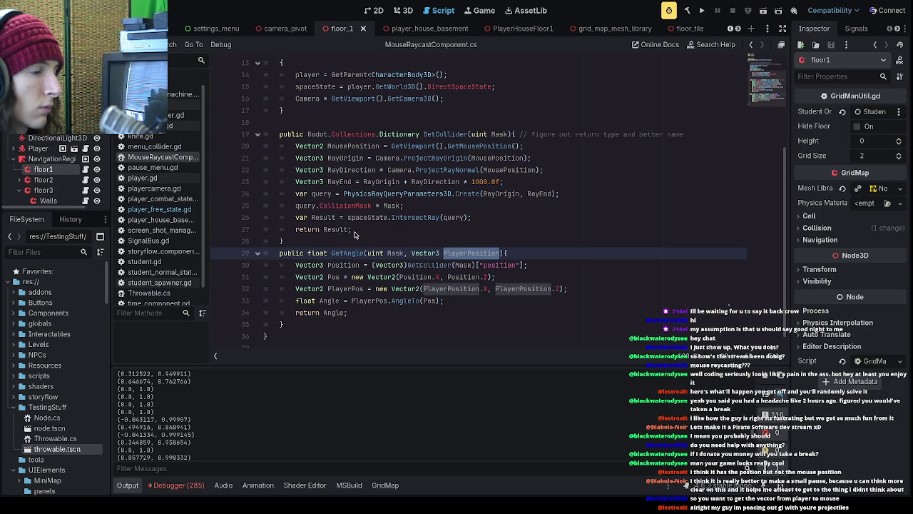
mouse_move(452, 257)
left_mouse_down()
mouse_move(443, 255)
mouse_move(500, 259)
left_mouse_up()
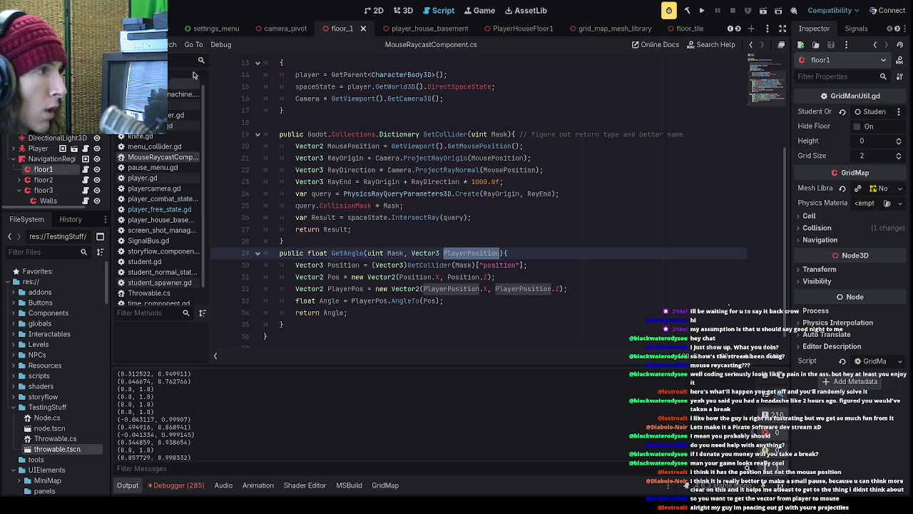
scroll(171, 171, "up", 1)
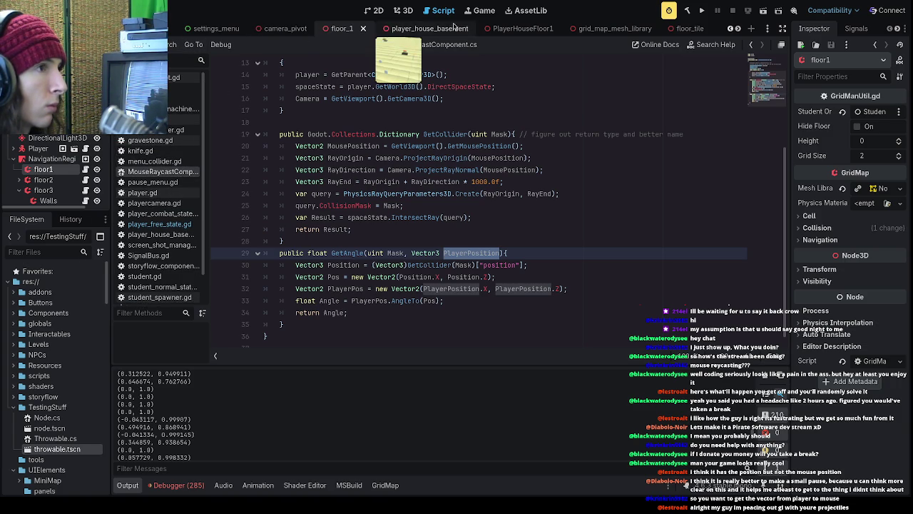
left_click(159, 224)
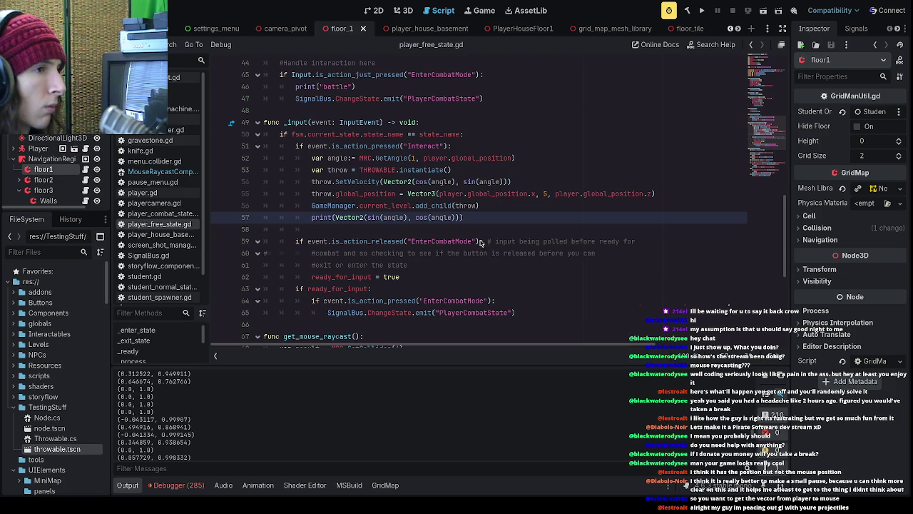
- Add print(player.global_position) on a new line after line 52 and run the project
left_click_drag(513, 158, 424, 159)
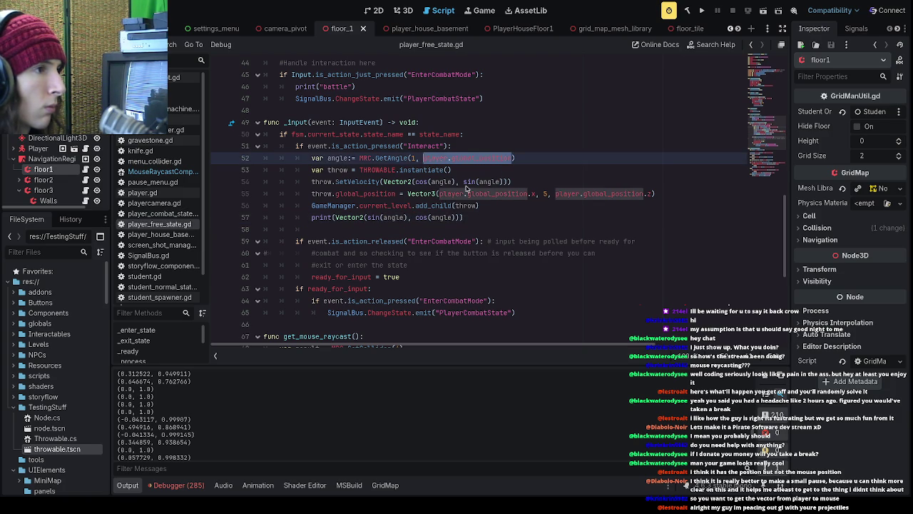
left_click(542, 152)
left_click(541, 159)
key("Return")
type("p")
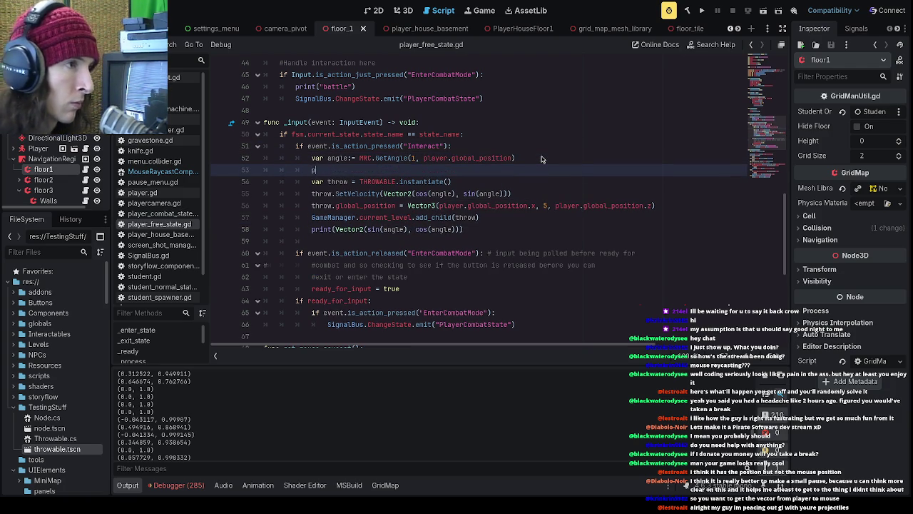
type("rint(Player.")
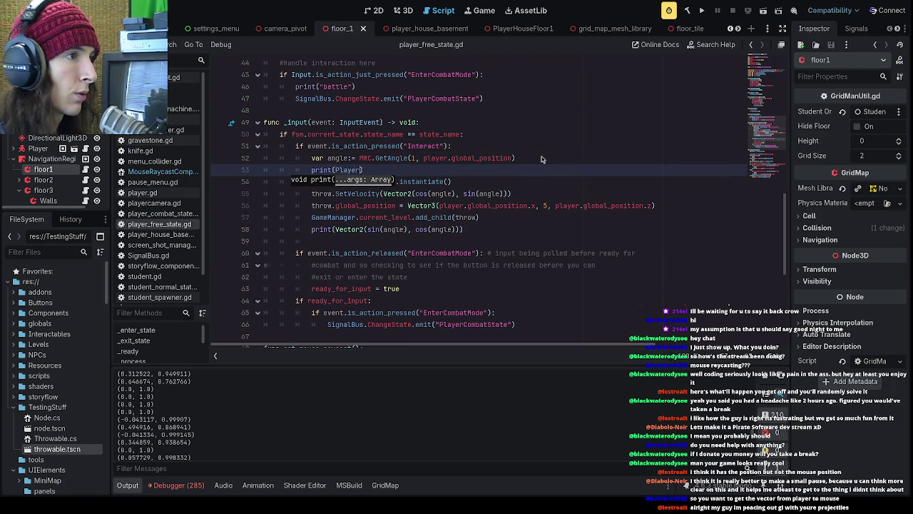
key("BackSpace")
key("BackSpace")
key("BackSpace")
type("player.global_p")
key("Return")
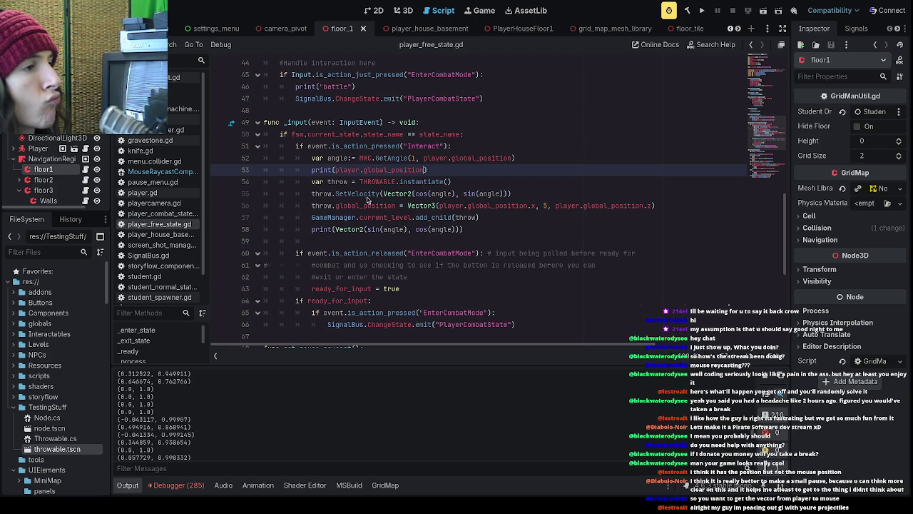
key("F5")
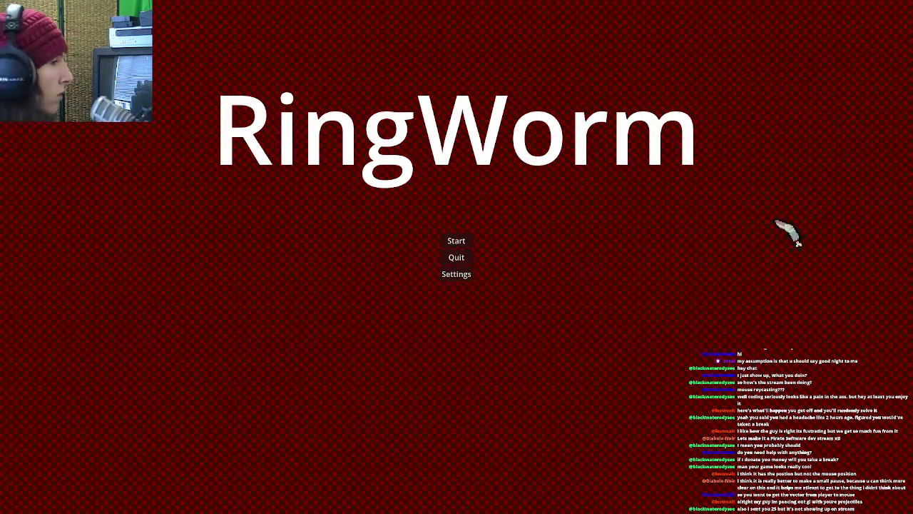
- Run the game past the intro dialogues into the school level, then pause and quit to the editor
left_click(457, 241)
left_click(472, 465)
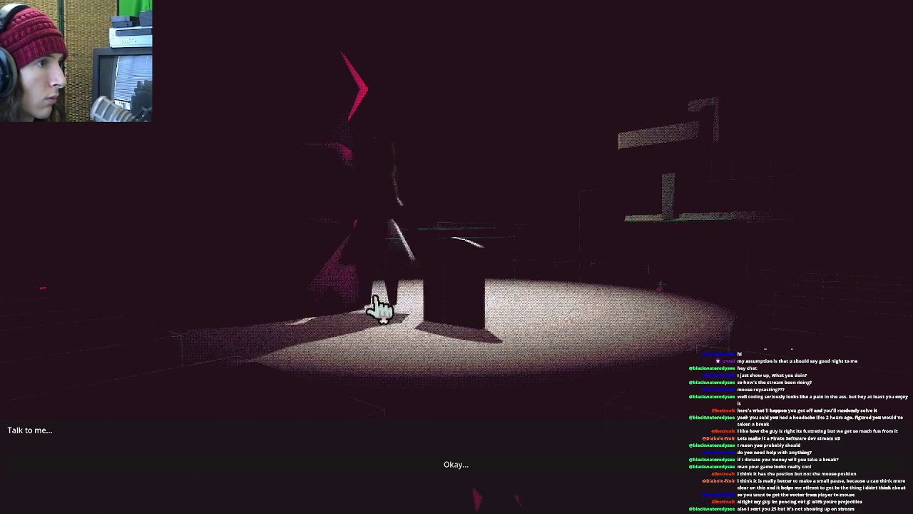
left_click(207, 325)
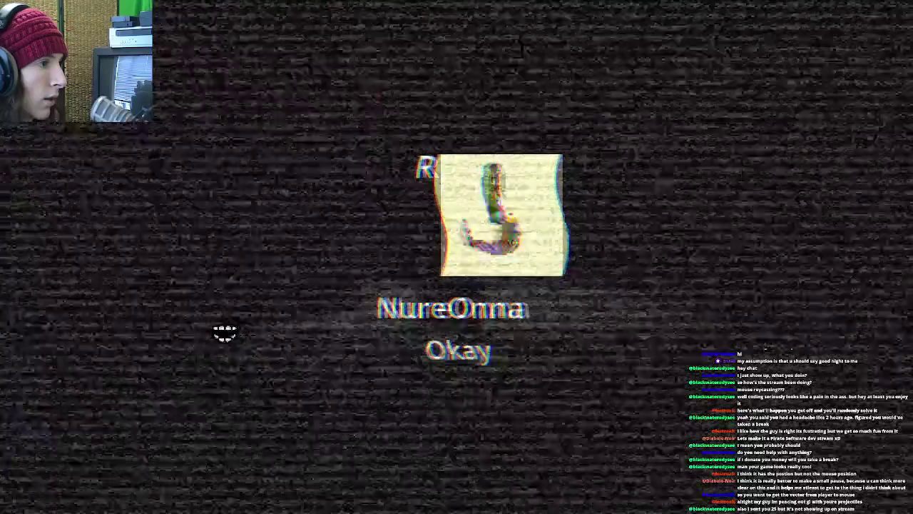
left_click(465, 276)
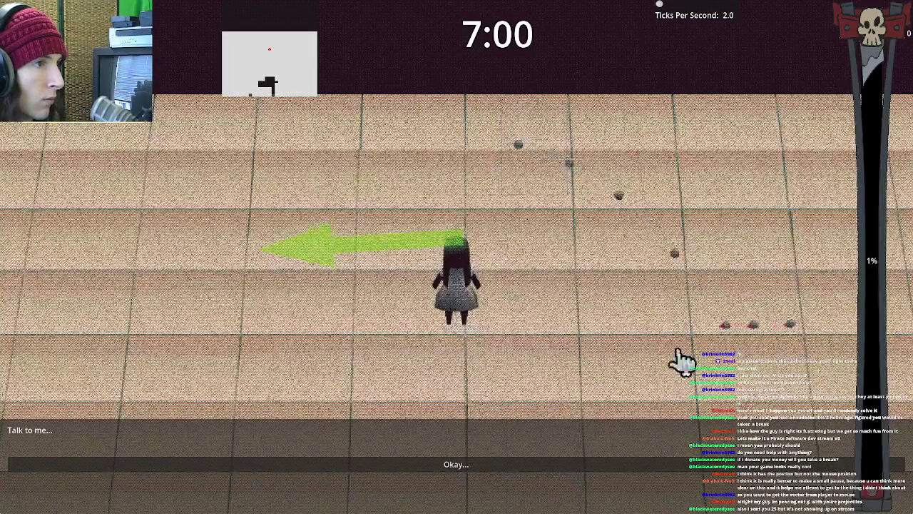
key("Escape")
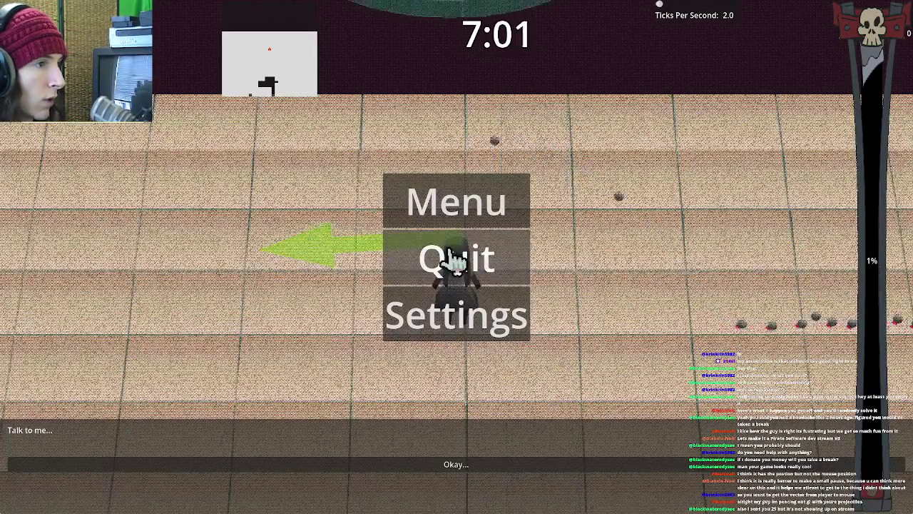
left_click(463, 249)
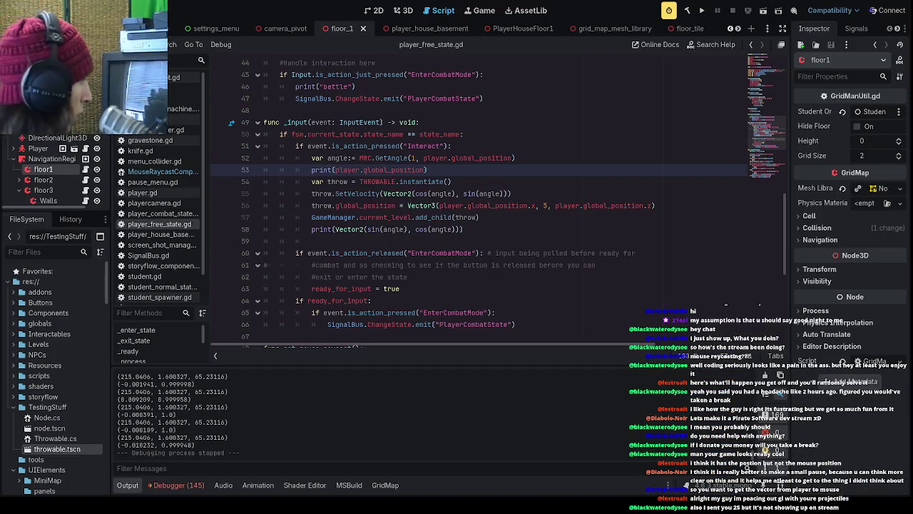
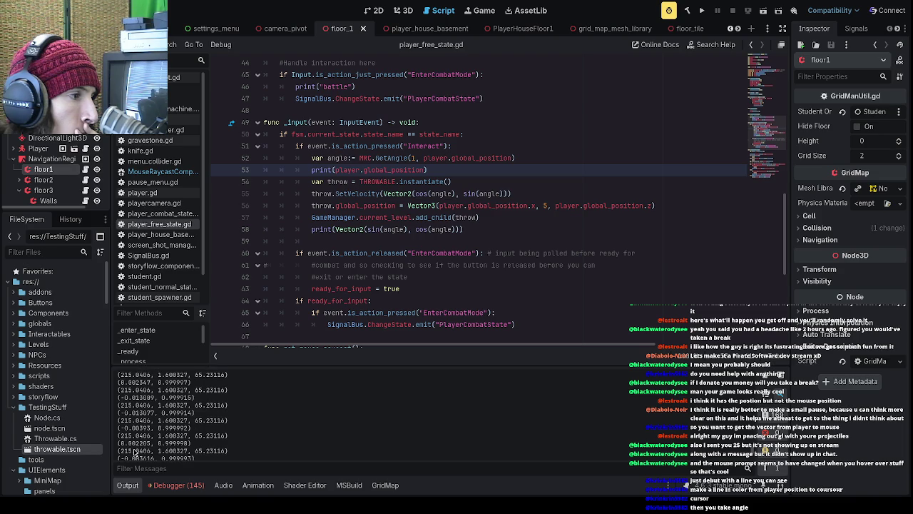
- Stop the game and list the 145 is_inside_tree errors from player_free_state.gd line 56
key("F8")
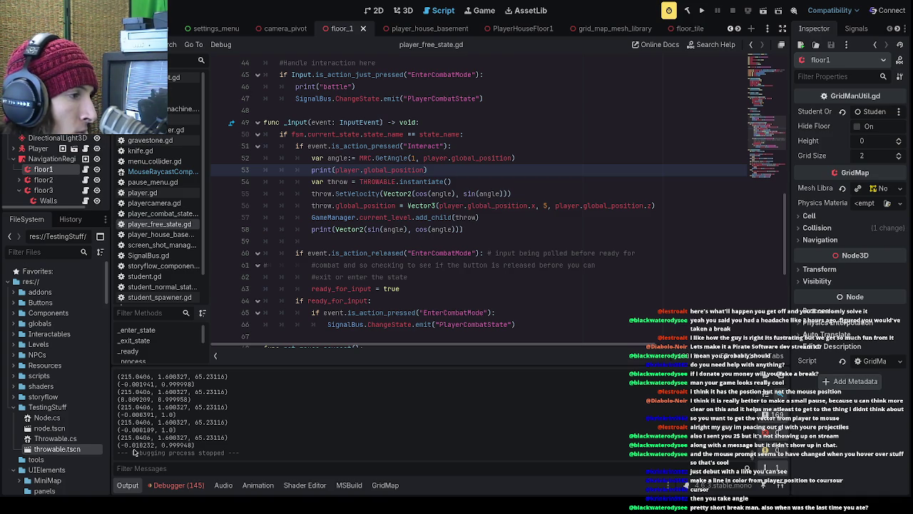
left_click(168, 484)
scroll(285, 442, "down", 10)
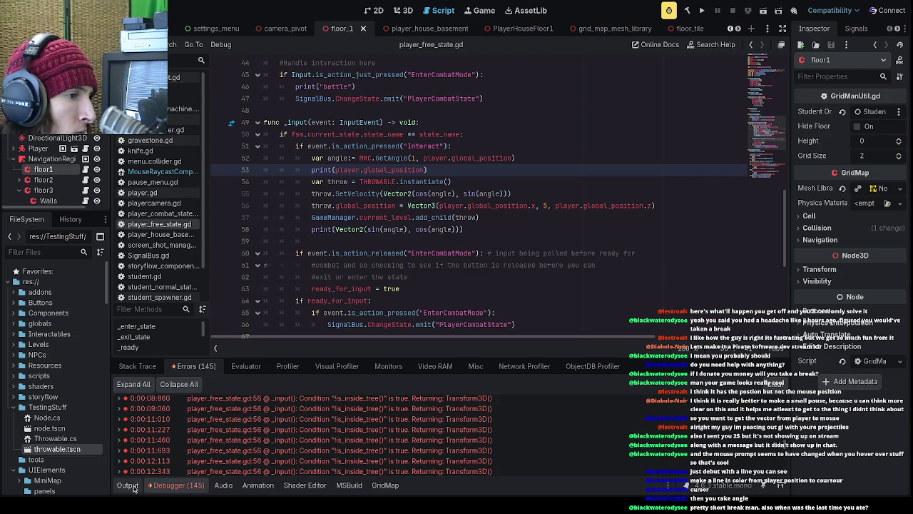
- Jump from the error list to line 56 and highlight every use of the player variable
double_click(364, 429)
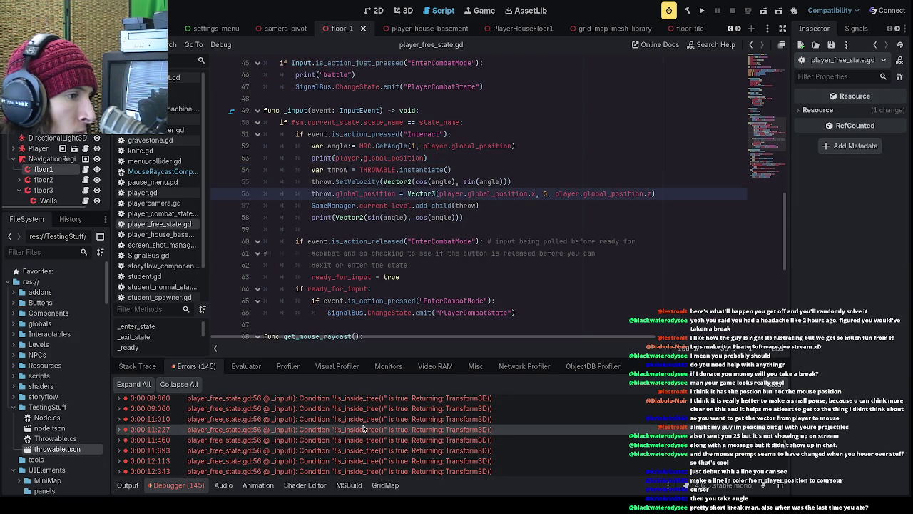
left_click(342, 408)
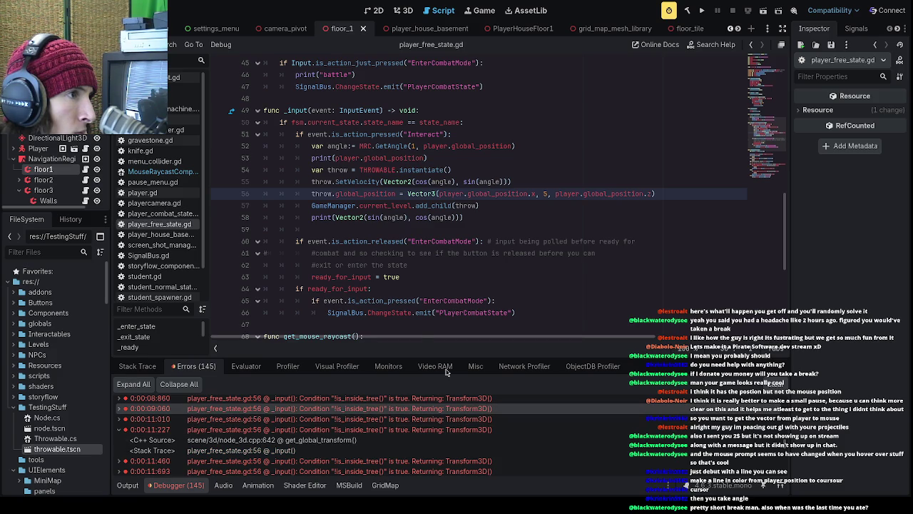
left_click(370, 230)
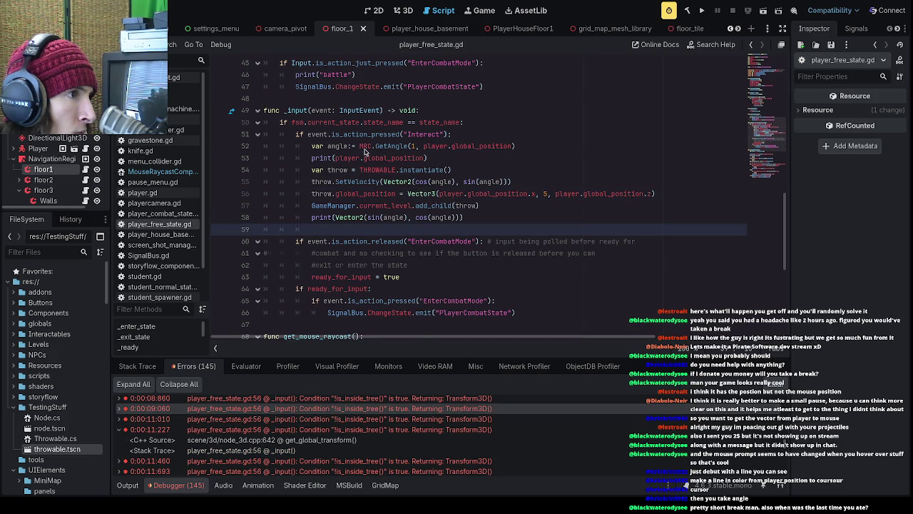
double_click(309, 413)
left_click(336, 422)
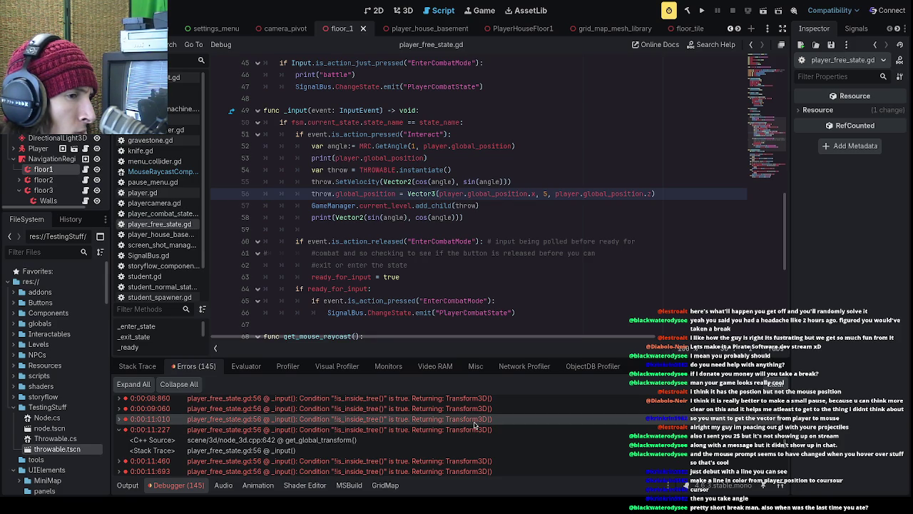
left_click_drag(468, 197, 450, 197)
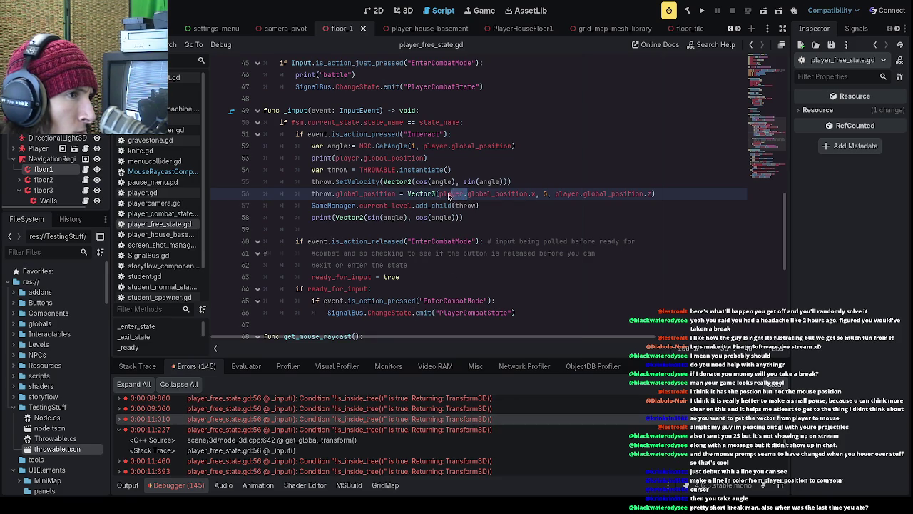
scroll(397, 240, "up", 10)
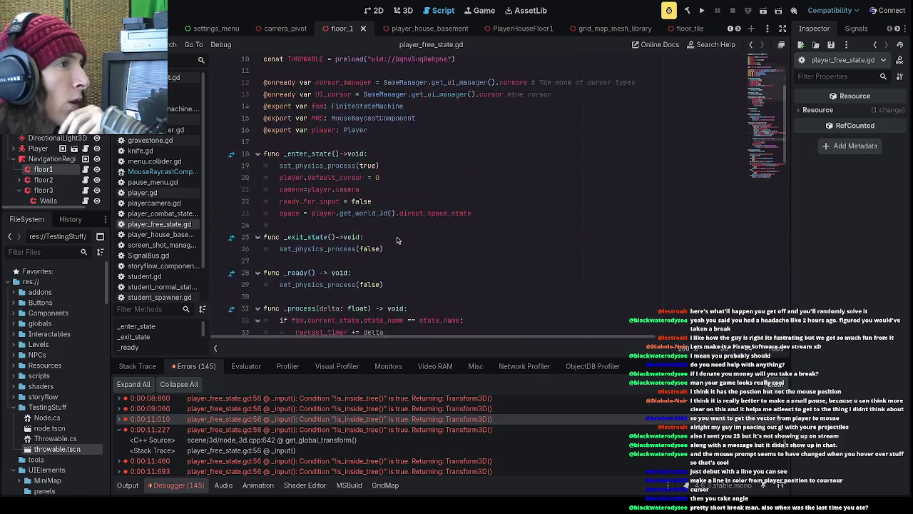
scroll(398, 240, "up", 4)
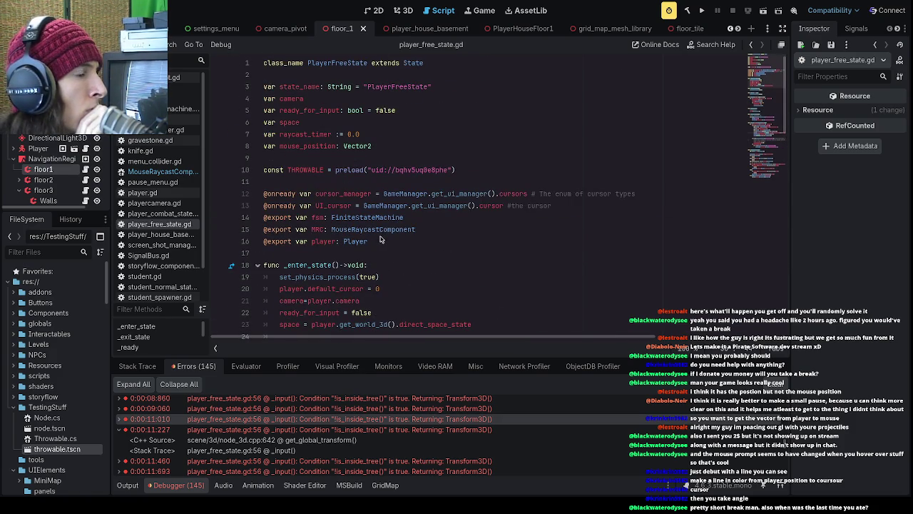
double_click(314, 242)
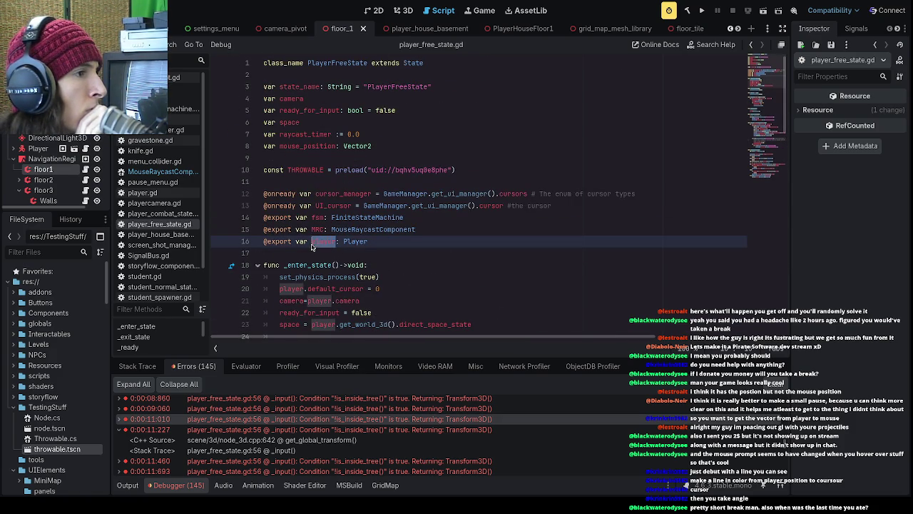
- Correct the Vector call on line 56 to Vector3 and save the script
scroll(431, 253, "down", 3)
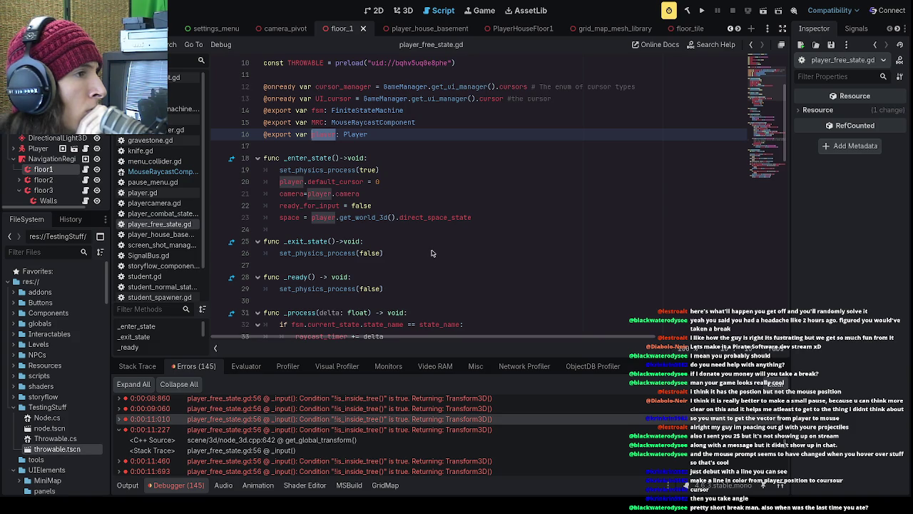
scroll(430, 253, "down", 8)
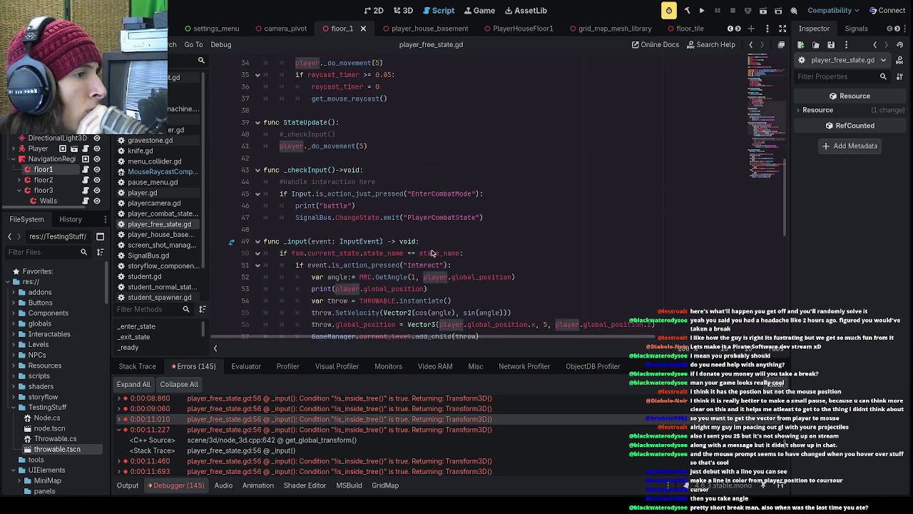
scroll(431, 253, "down", 2)
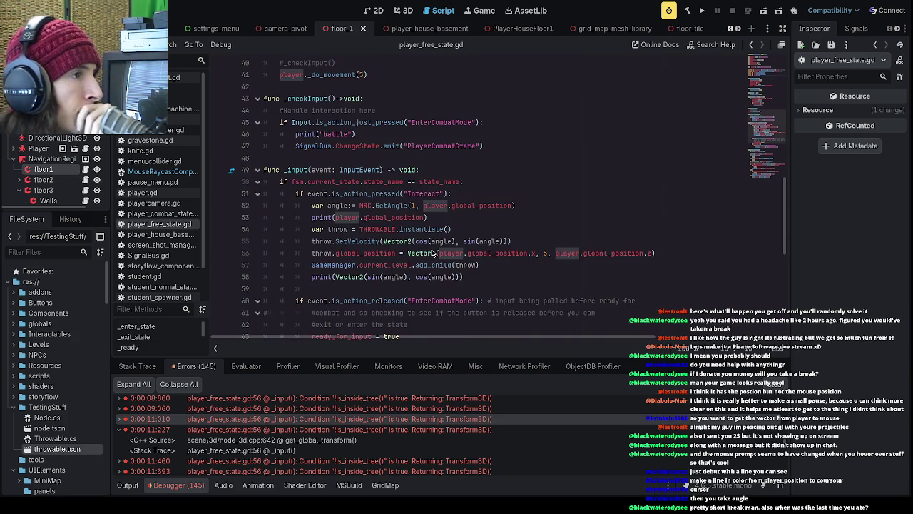
left_click(432, 253)
type("3")
key("ctrl+s")
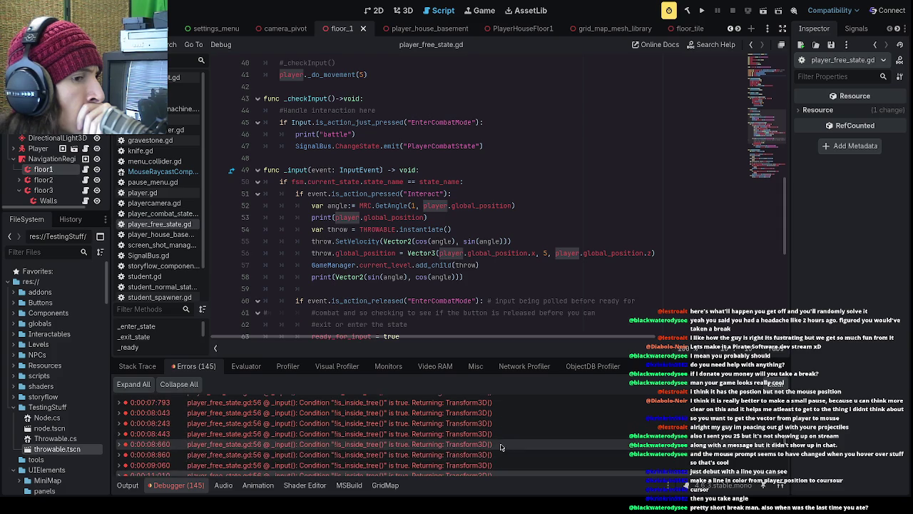
- Move the add_child(throw) line above the global_position assignment and run the game
left_click(502, 432)
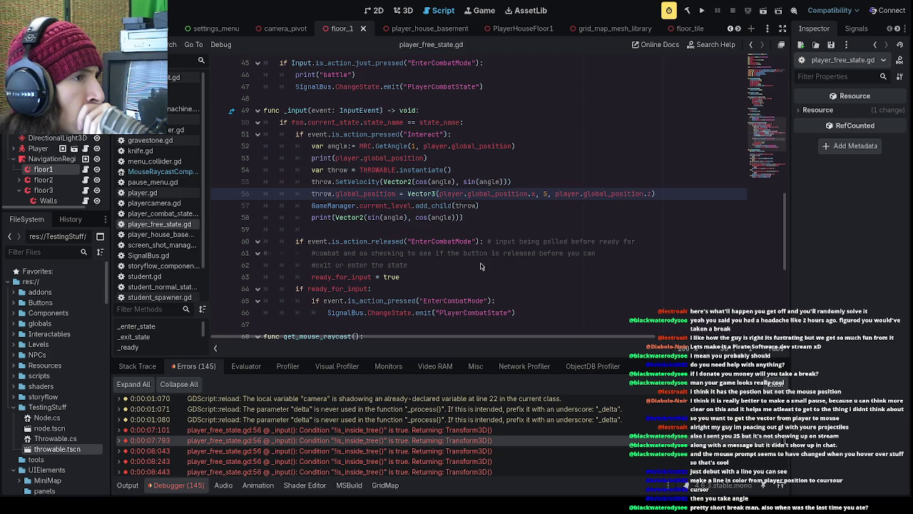
left_click_drag(481, 207, 311, 208)
key("ctrl+x")
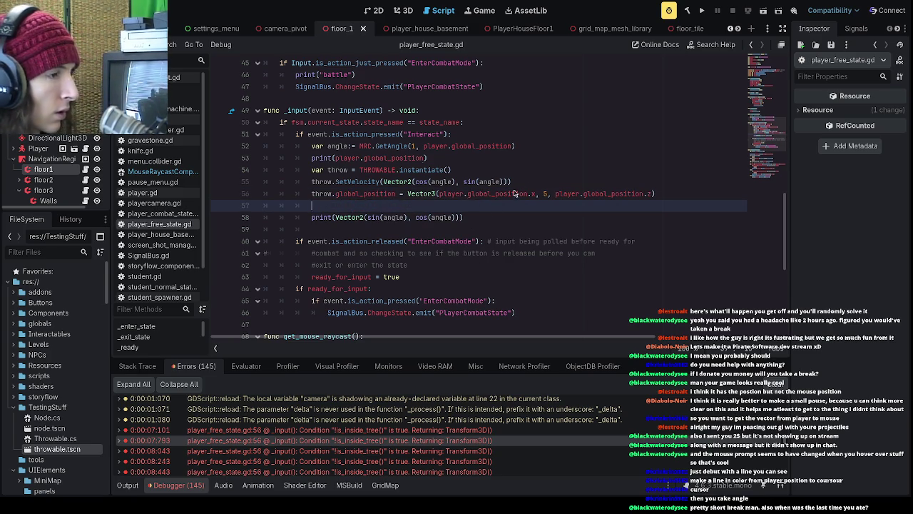
left_click(537, 182)
key("Return")
key("ctrl+v")
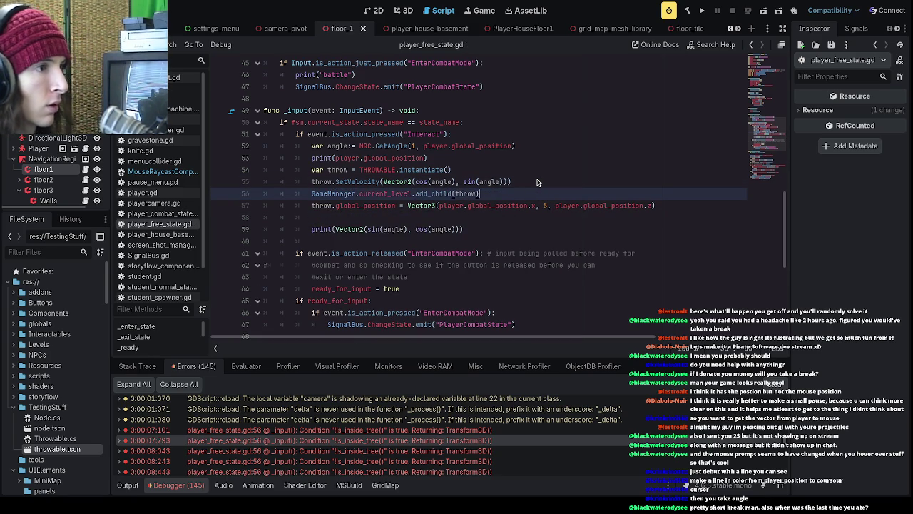
left_click(703, 10)
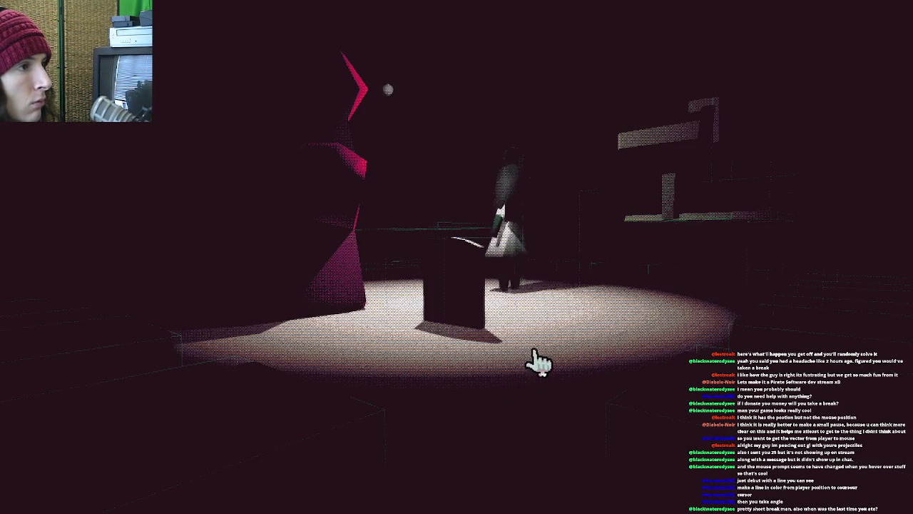
- Walk to the pink figure, answer 'Okay...', and enter the Go To School box
key("a")
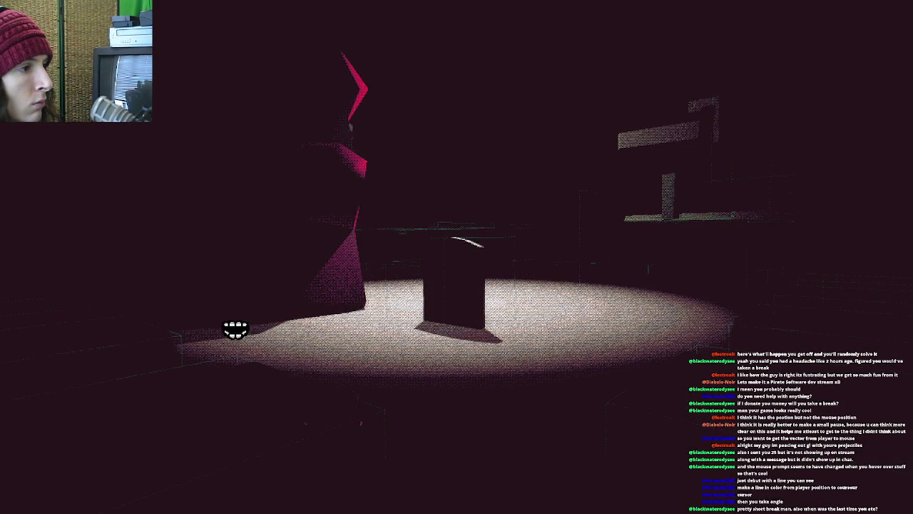
left_click(231, 336)
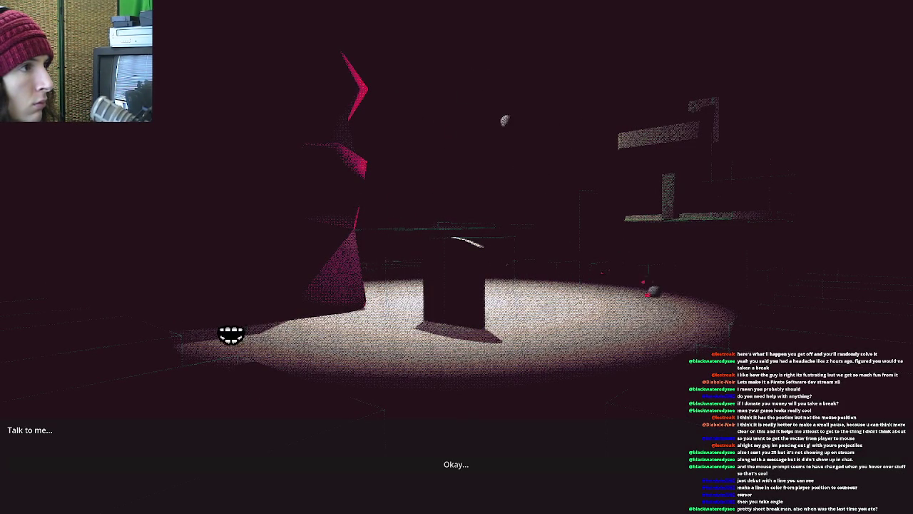
left_click(214, 312)
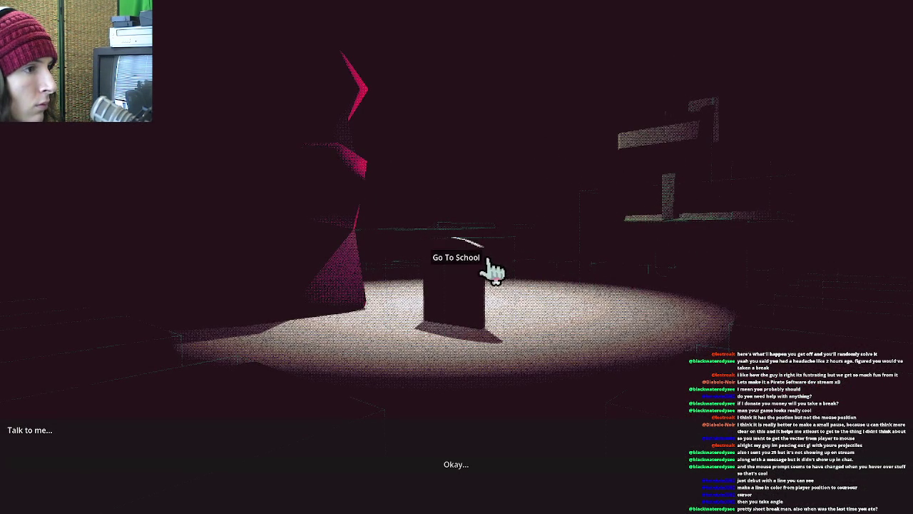
left_click(494, 270)
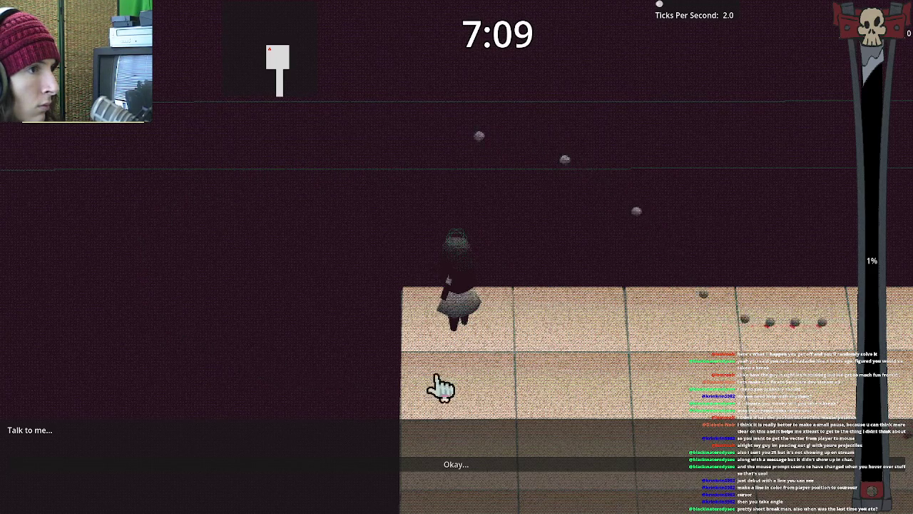
- Walk right, up and left across the school floor, then bring up the pause menu
key("d")
key("d")
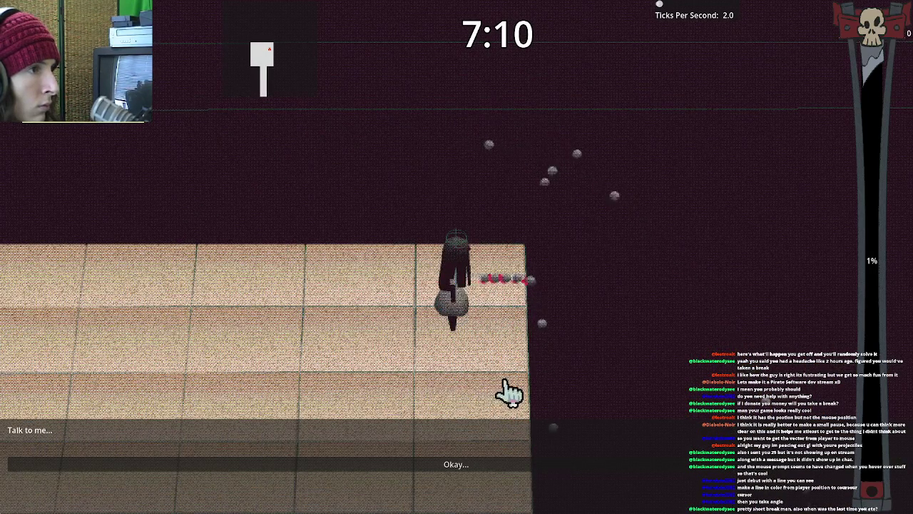
key("w")
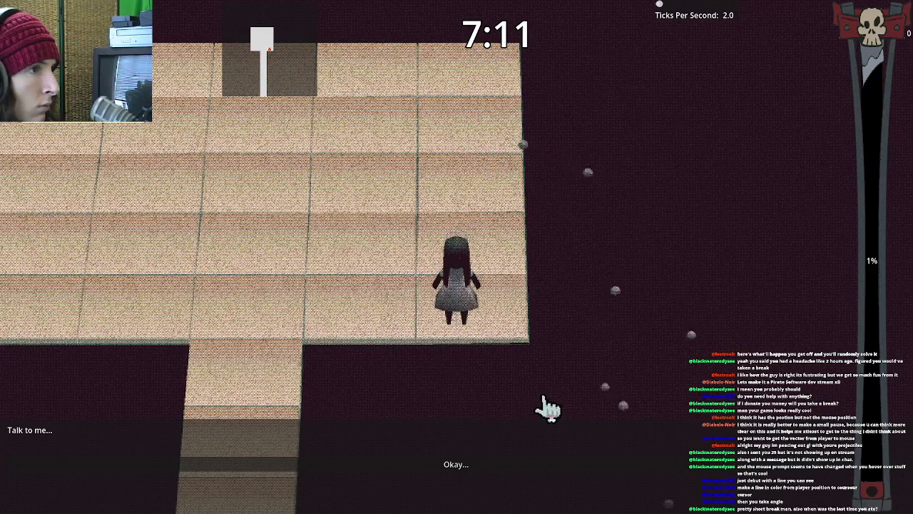
key("a")
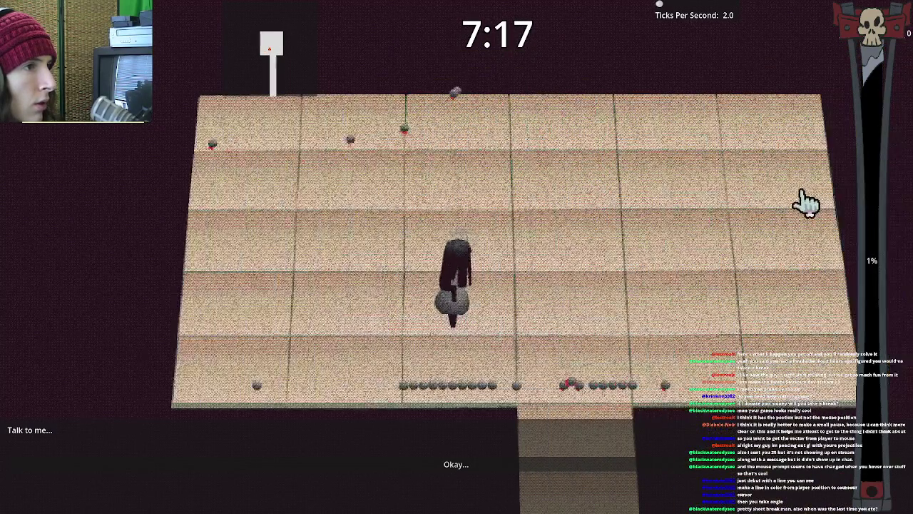
key("a")
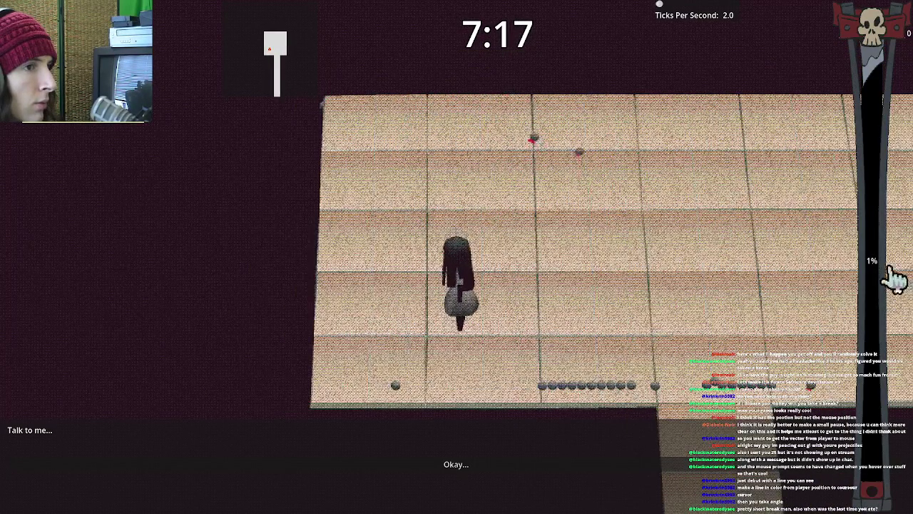
key("Escape")
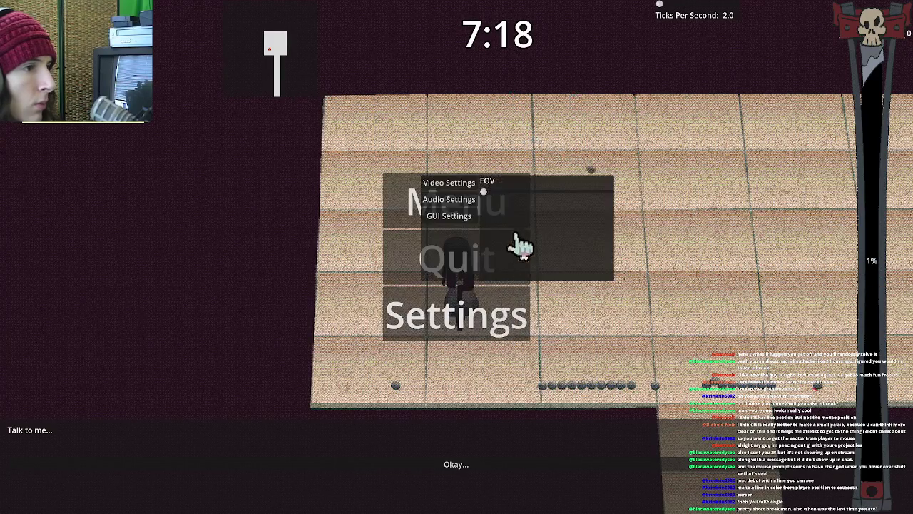
- Nudge the FOV slider slightly right to widen the field of view
left_click_drag(488, 191, 510, 198)
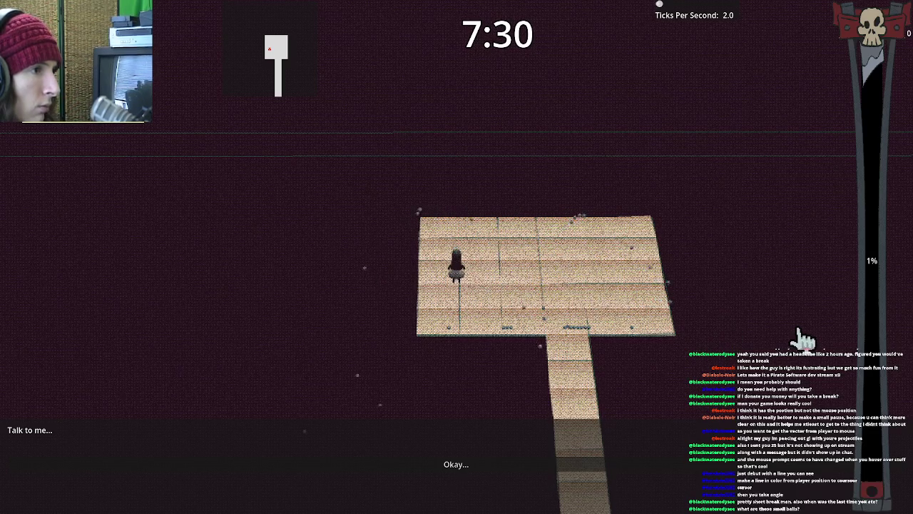
- Walk the player right and down the platform, then quit the game
key("d")
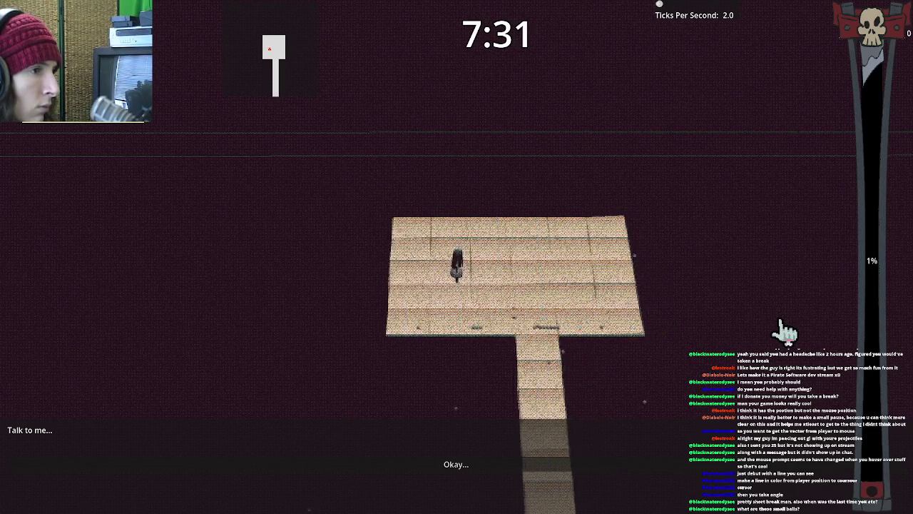
key("d")
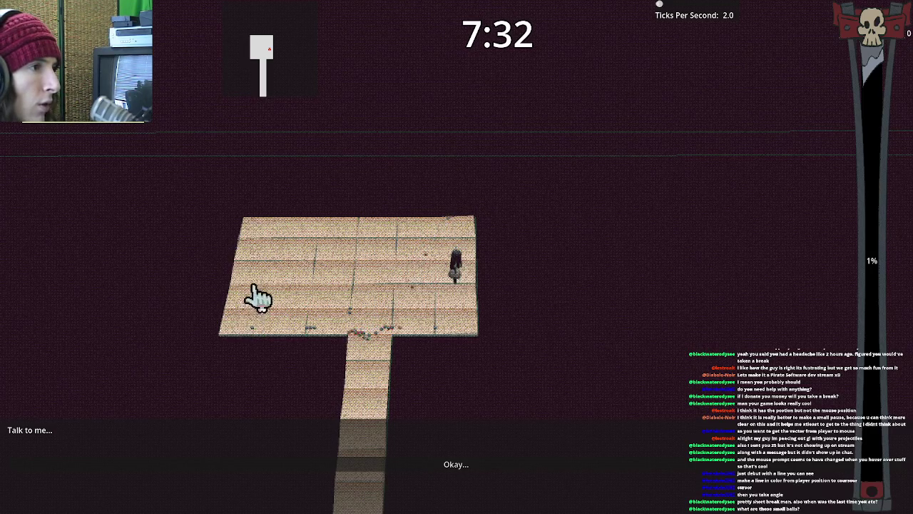
key("s")
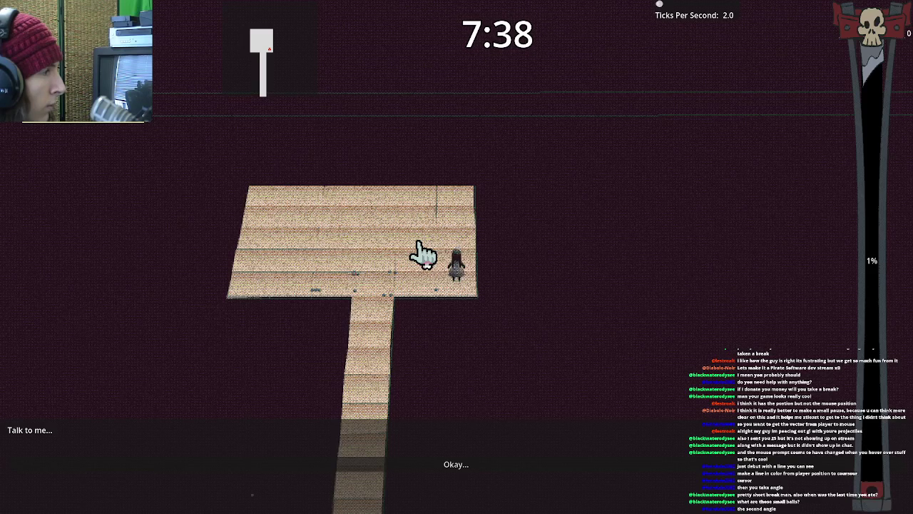
key("Escape")
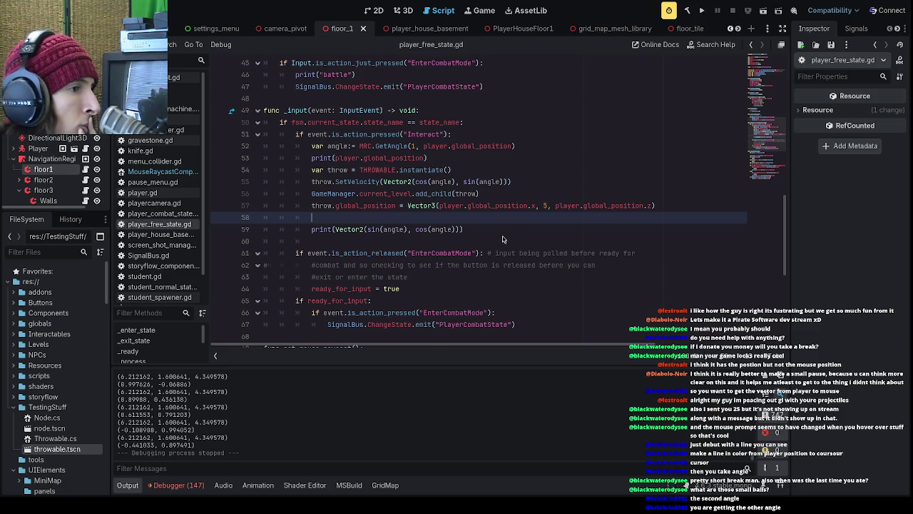
scroll(502, 239, "down", 7)
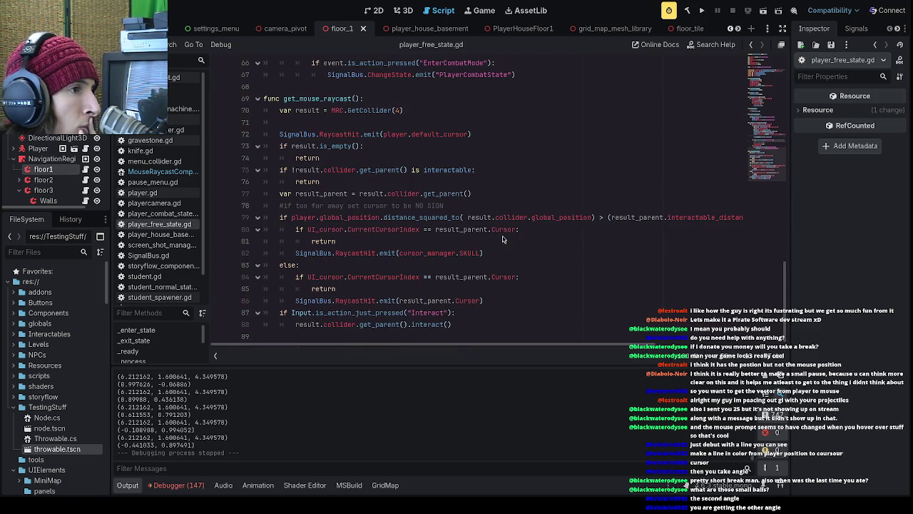
scroll(502, 239, "up", 4)
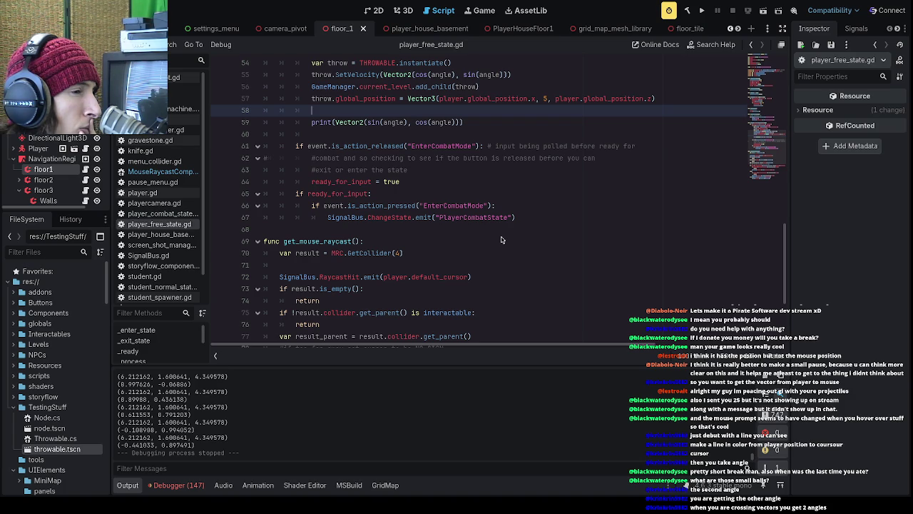
scroll(501, 239, "down", 4)
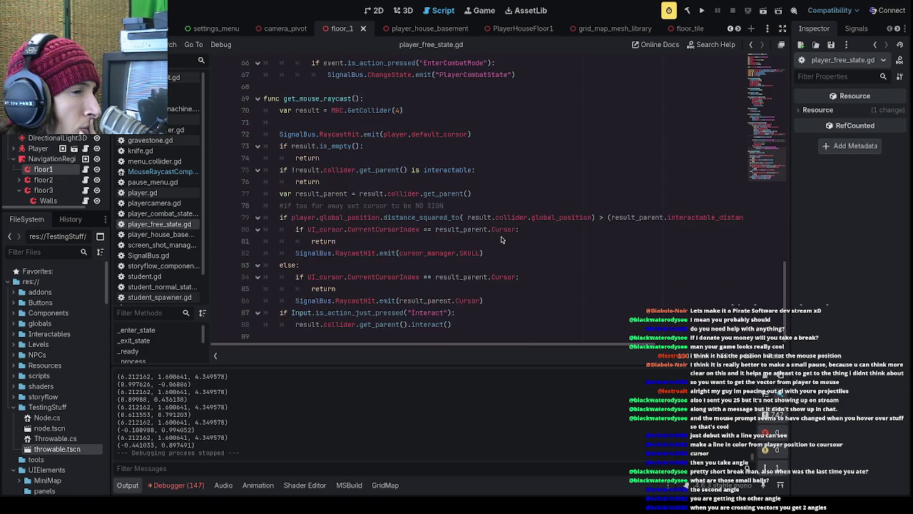
scroll(501, 240, "up", 9)
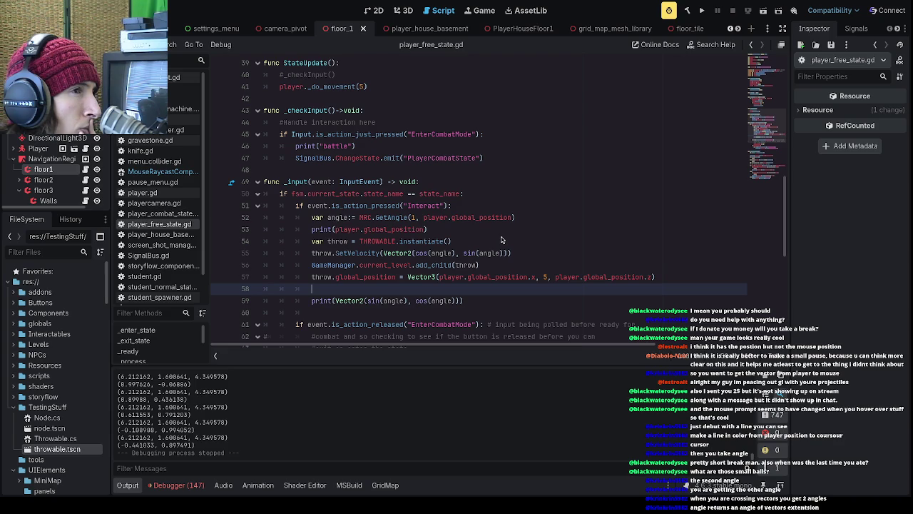
left_click(501, 241)
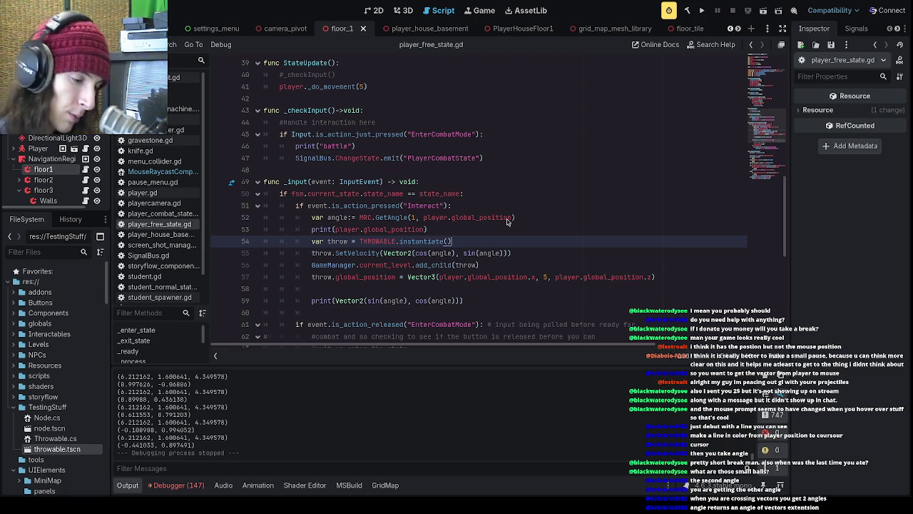
left_click(526, 253)
left_click(527, 243)
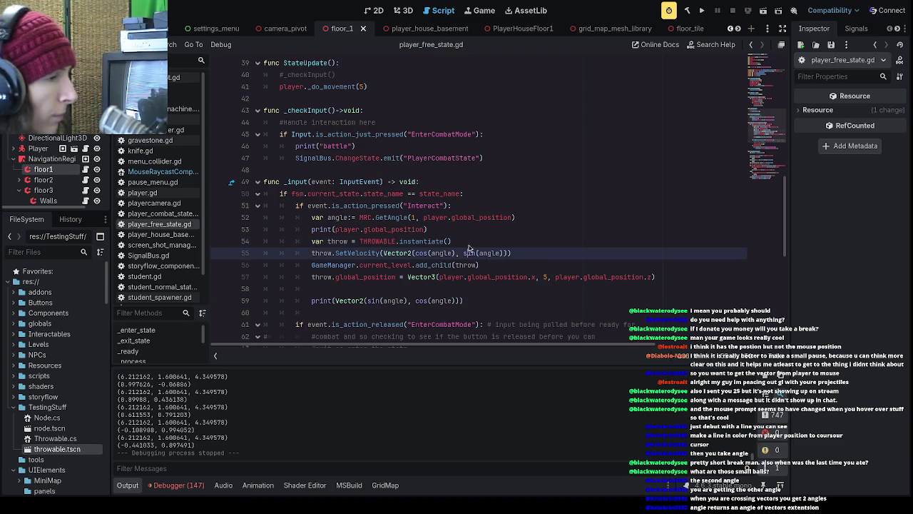
left_click_drag(451, 241, 300, 243)
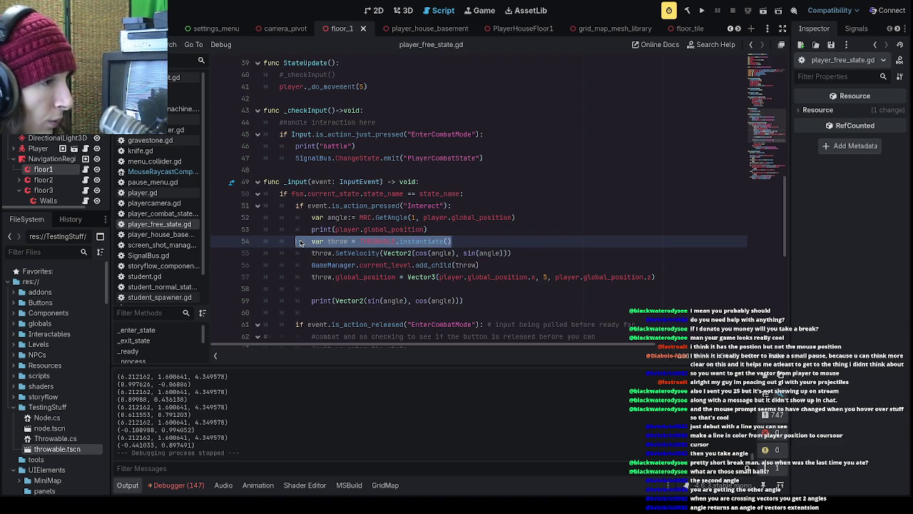
left_click(314, 242)
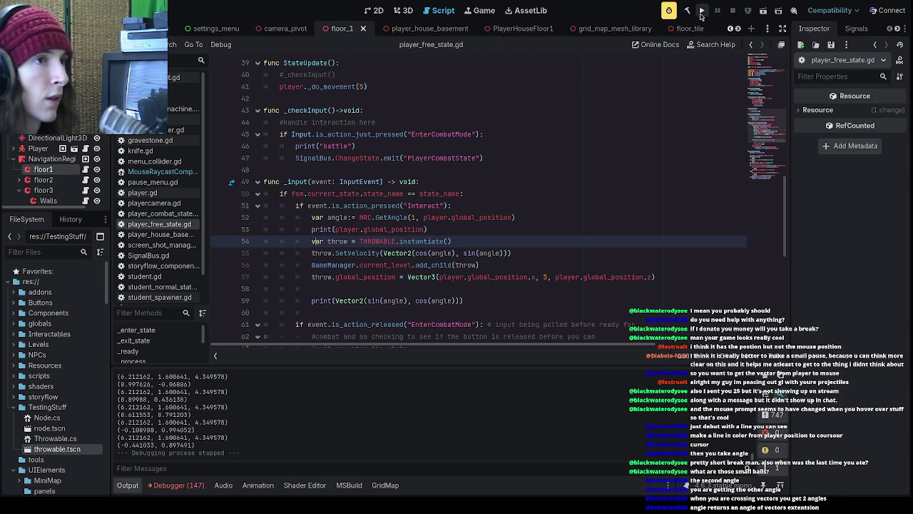
left_click(701, 15)
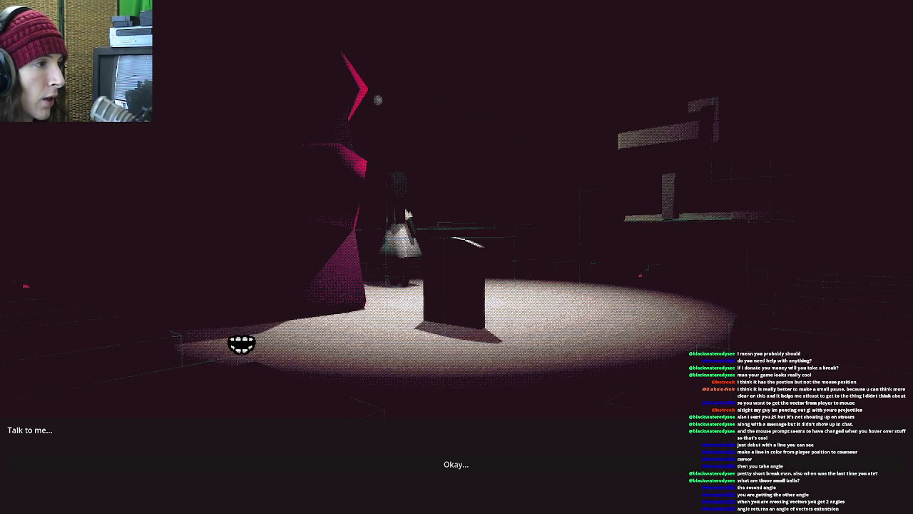
- Dismiss the in-game talk dialogue and scroll through the new debug output
left_click(432, 462)
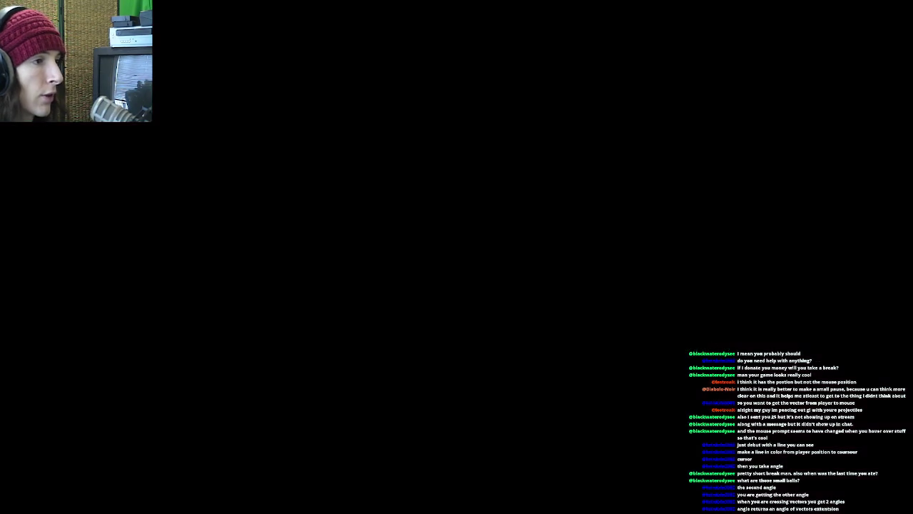
scroll(563, 28, "down", 5)
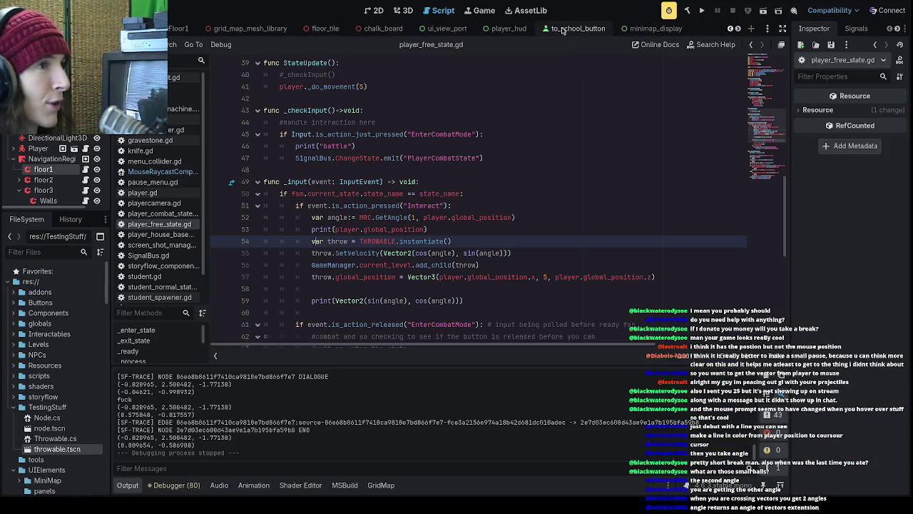
- Add a Timer child to the throwable scene, view its timeout signal, and open Throwable.cs
scroll(564, 28, "down", 3)
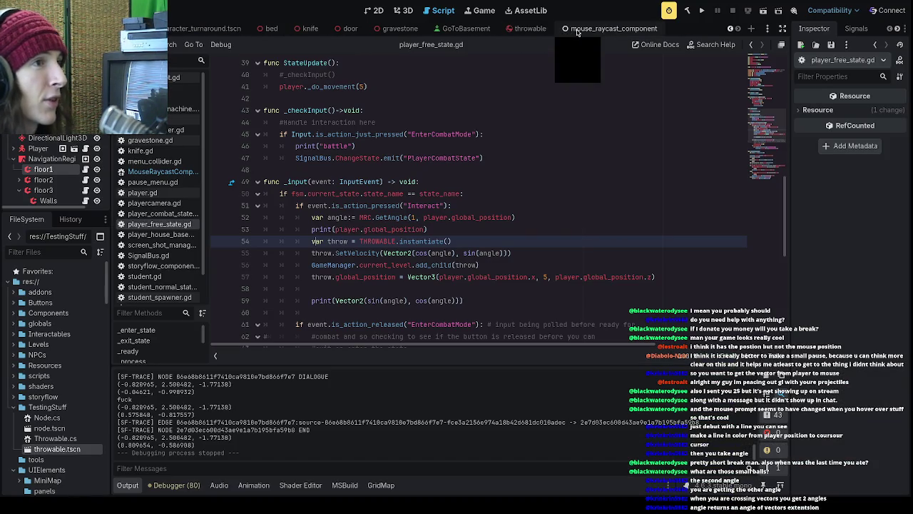
scroll(443, 32, "down", 2)
left_click(528, 28)
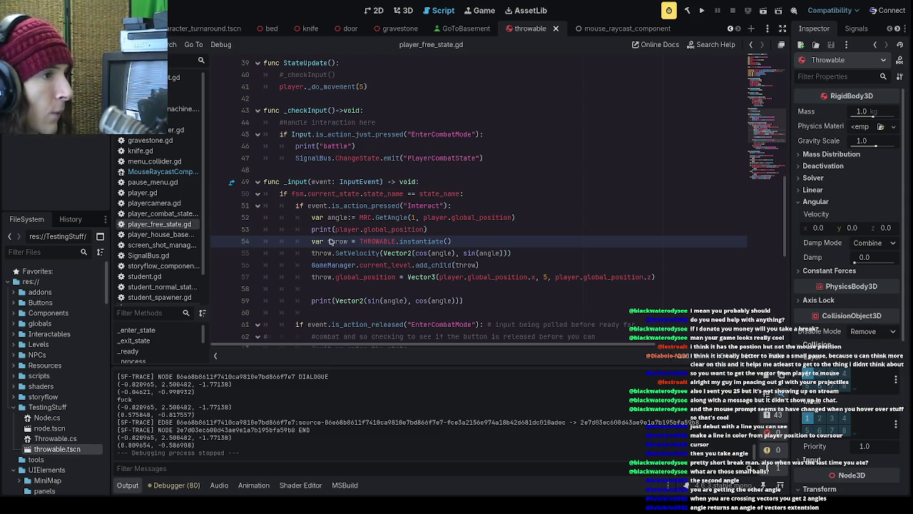
key("Return")
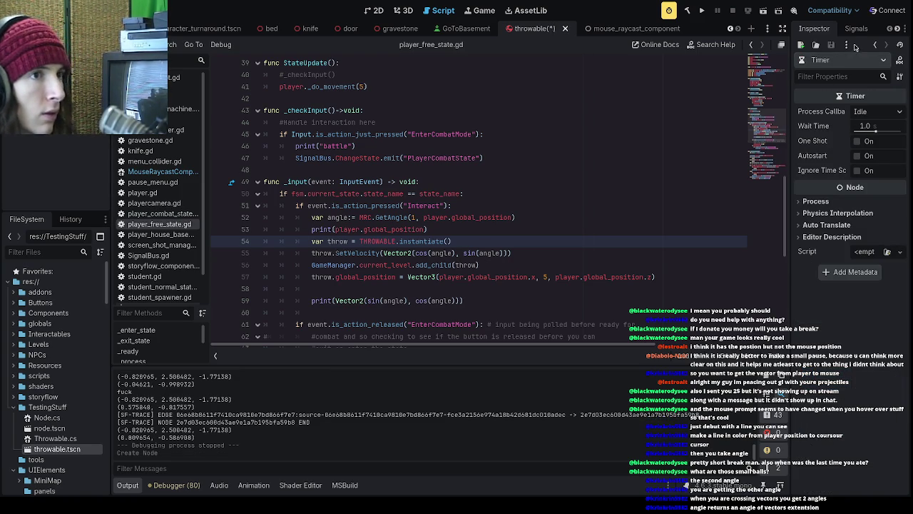
left_click(856, 29)
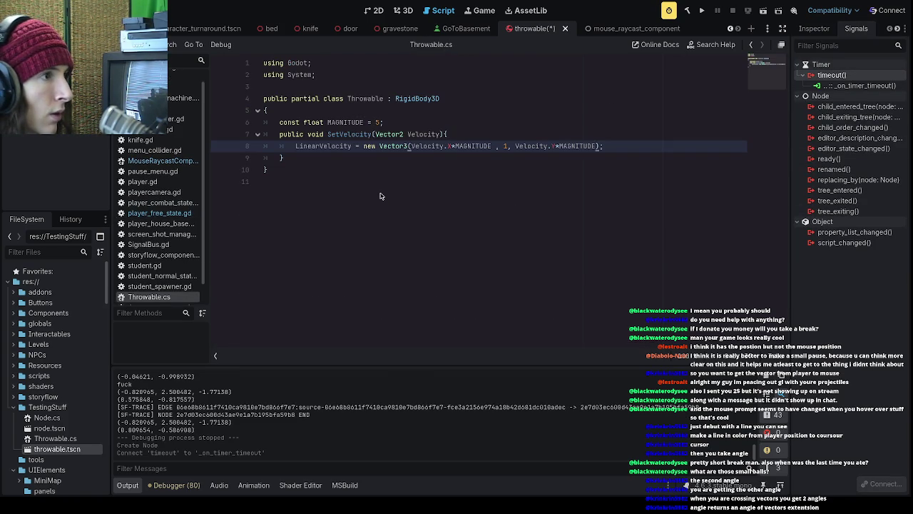
left_click(360, 159)
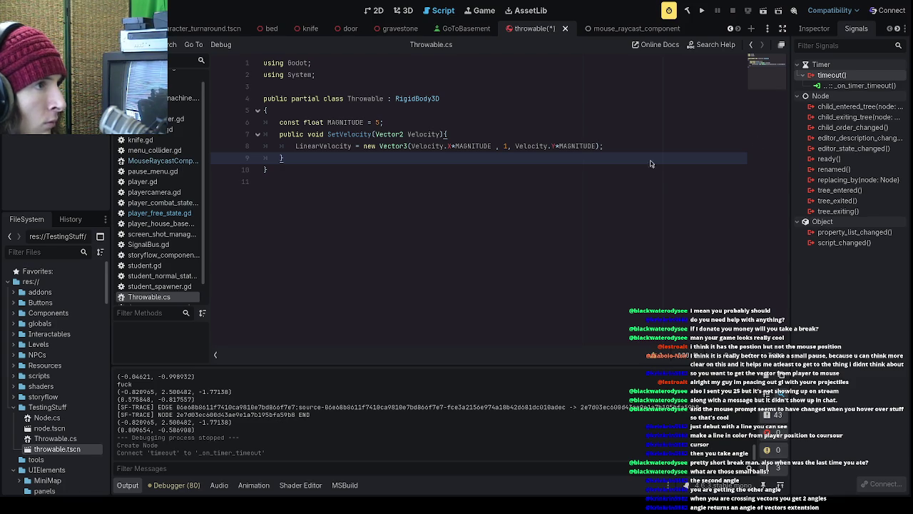
- Insert a new line after SetVelocity in Throwable.cs for the _Ready and OnTimeout methods
left_click(522, 133)
left_click(609, 157)
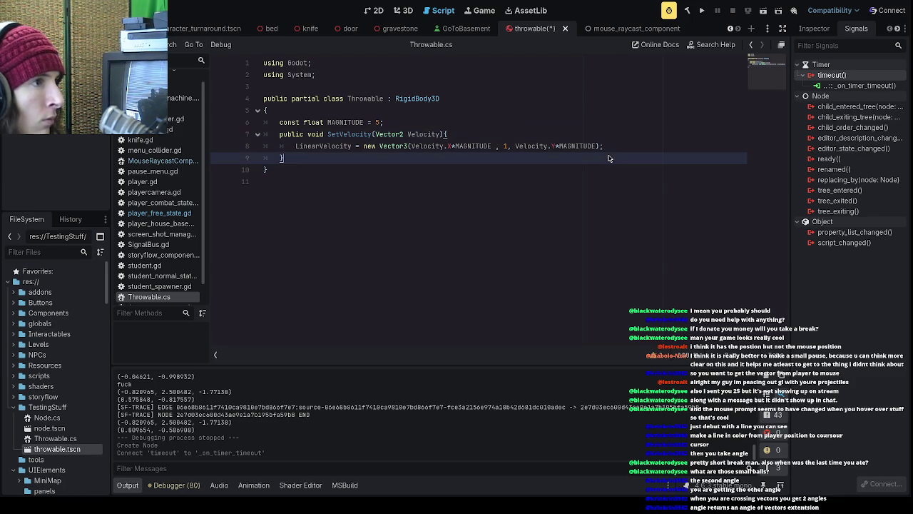
key("Return")
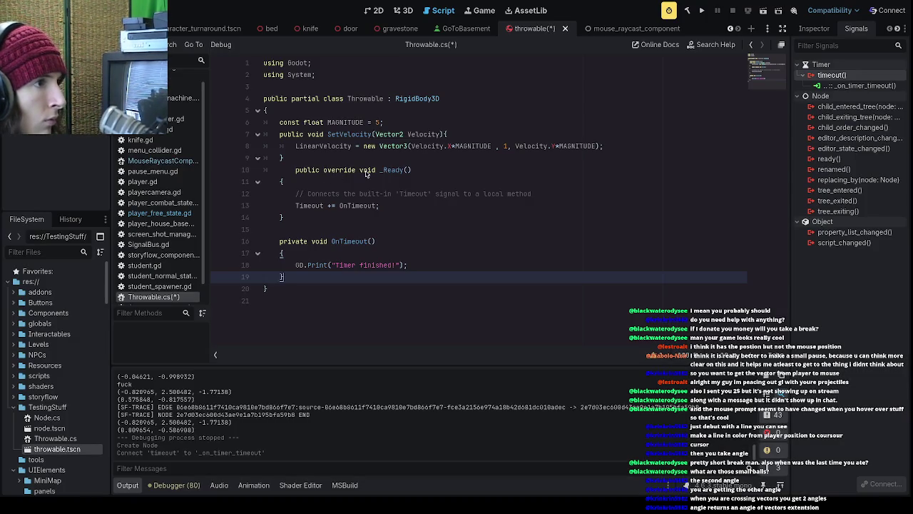
- Fix the indentation of the _Ready and OnTimeout methods, lines 11–20
left_click(296, 174)
key("BackSpace")
key("BackSpace")
key("BackSpace")
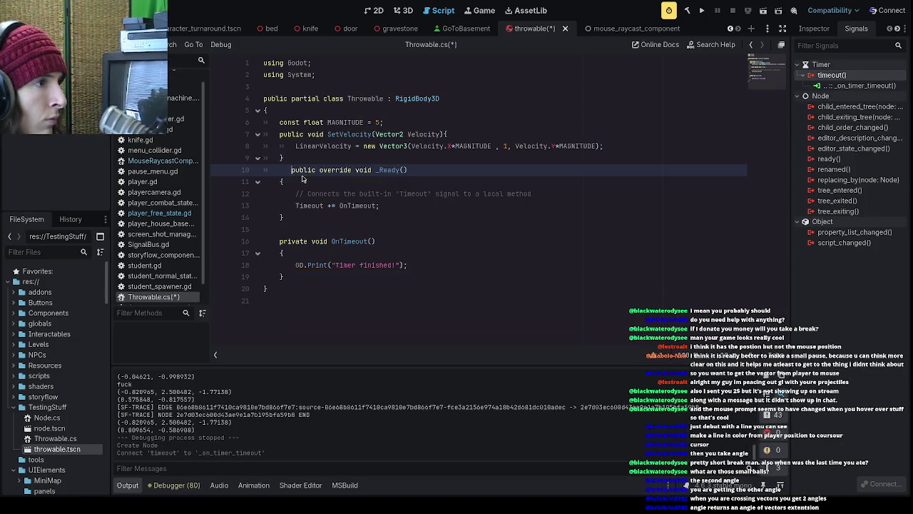
key("BackSpace")
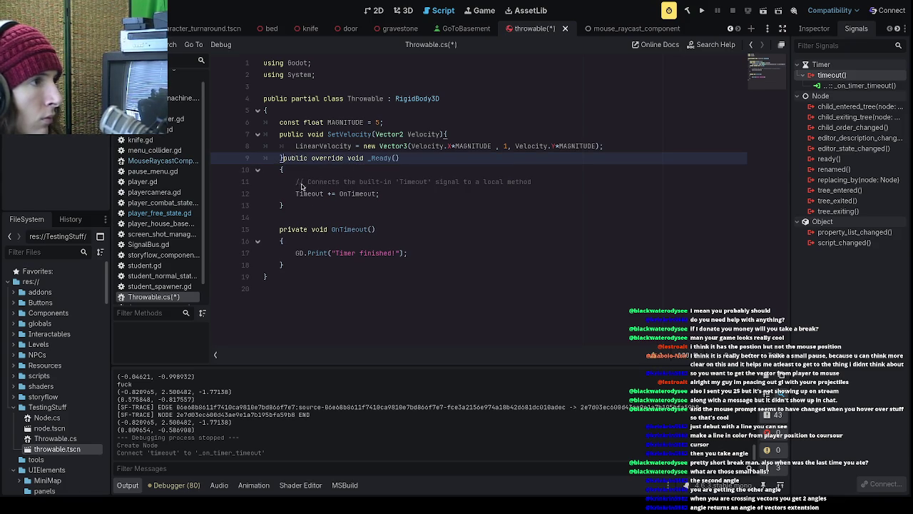
mouse_move(289, 293)
left_mouse_down()
mouse_move(221, 171)
mouse_move(220, 184)
left_mouse_up()
key("shift+Tab")
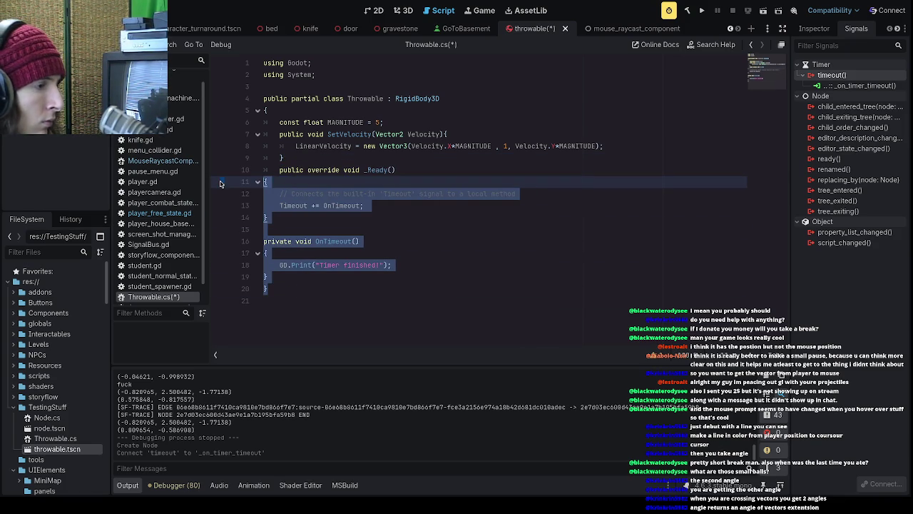
key("Tab")
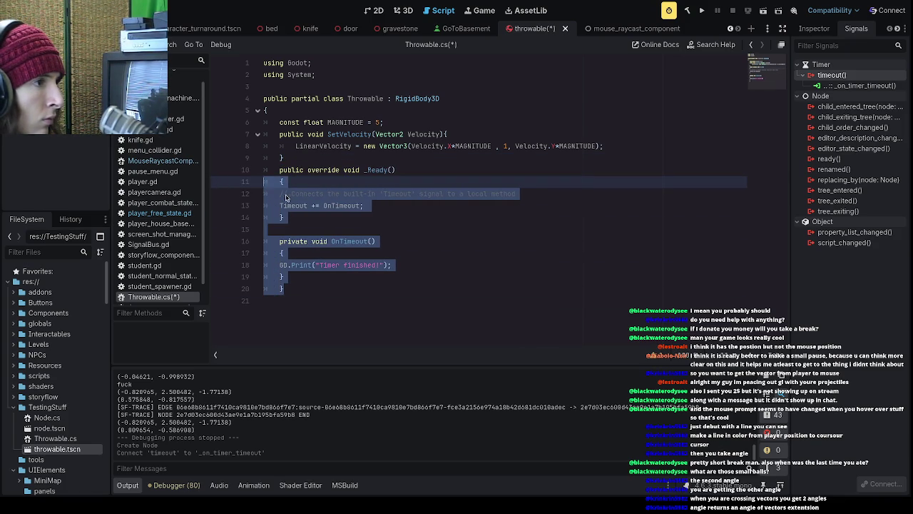
left_click(279, 205)
key("Tab")
left_click(280, 265)
key("Tab")
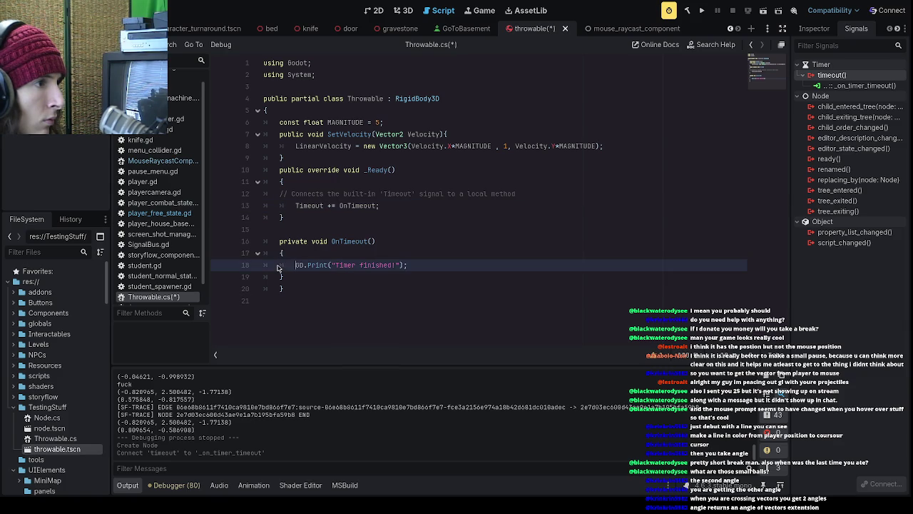
- Replace the GD.Print line with QueueFree(); and save Throwable.cs
left_click_drag(421, 265, 297, 265)
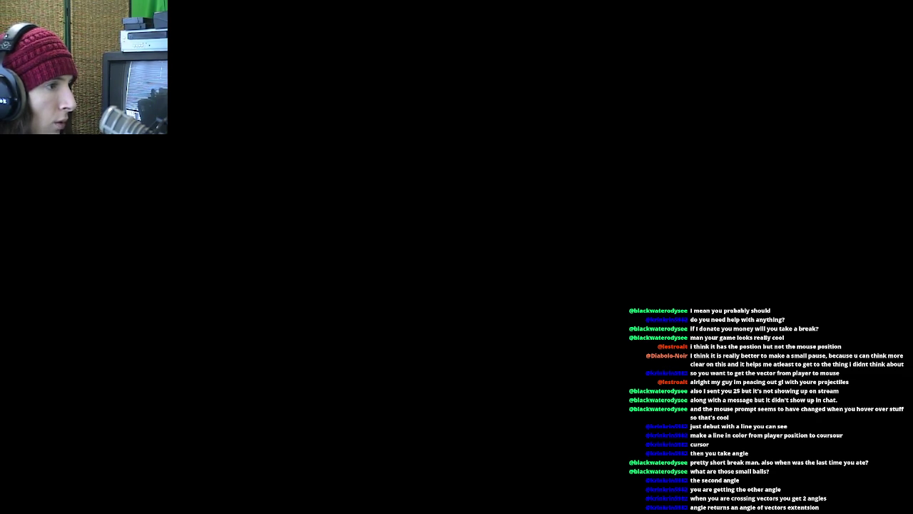
key("End")
key("shift+Home")
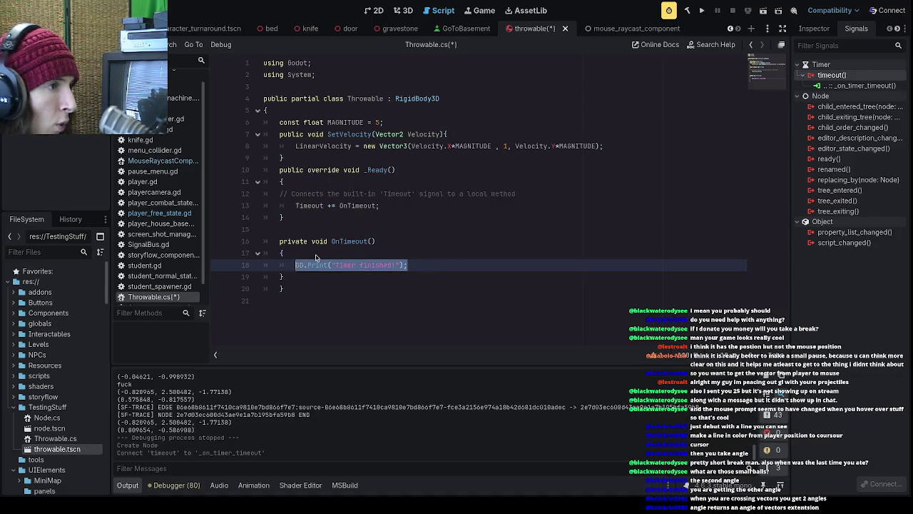
key("BackSpace")
type("QueueFree();")
key("ctrl+s")
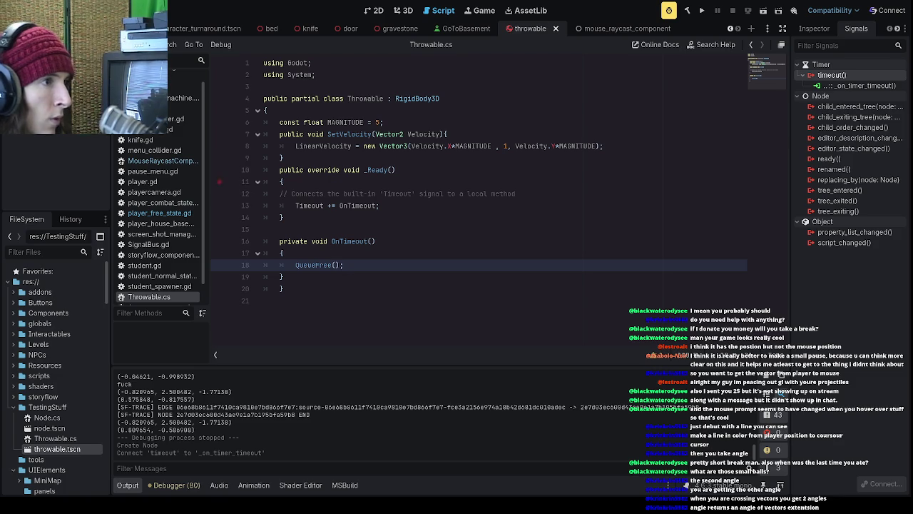
- Enable Autostart on the Timer, lower its Wait Time to 0.106 s, and run the project
left_click(813, 29)
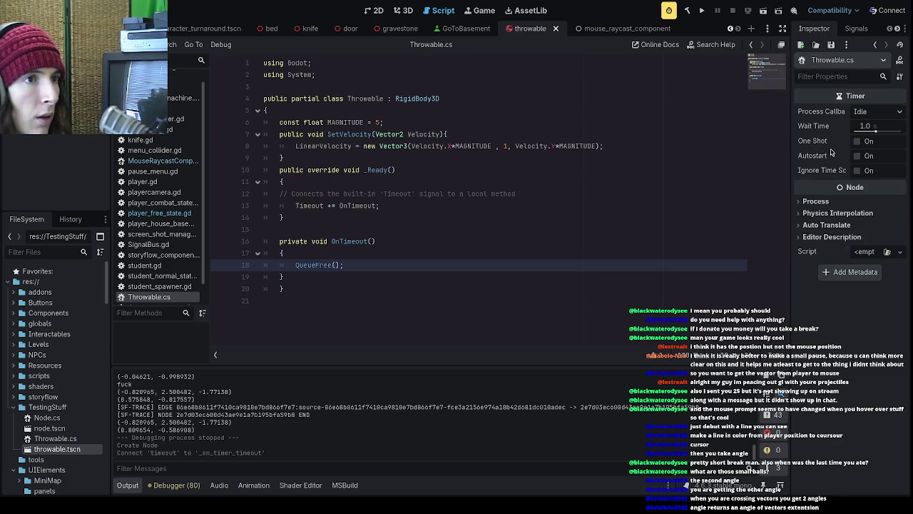
left_click(857, 155)
mouse_move(869, 127)
left_mouse_down()
mouse_move(852, 134)
mouse_move(869, 133)
left_mouse_up()
key("F5")
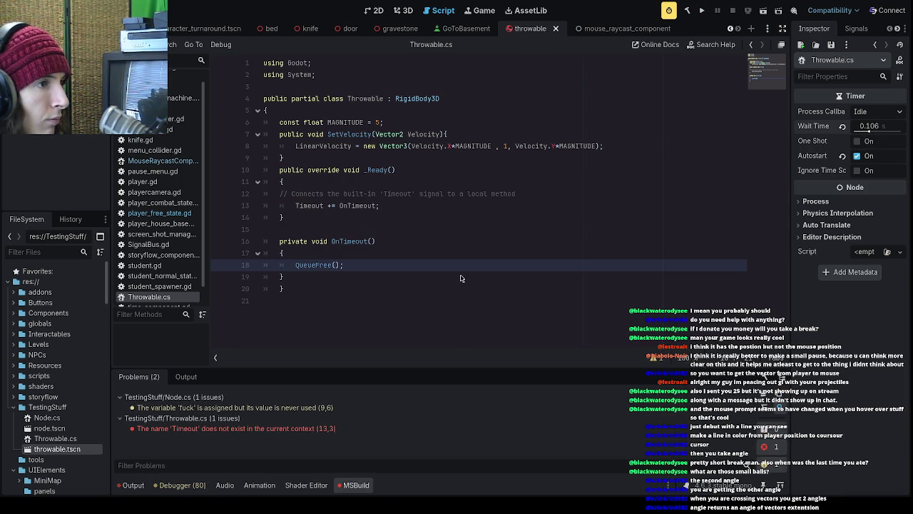
- Trace the 'Timeout' build error to line 13 and check the Timer's timeout() connection
left_click(325, 428)
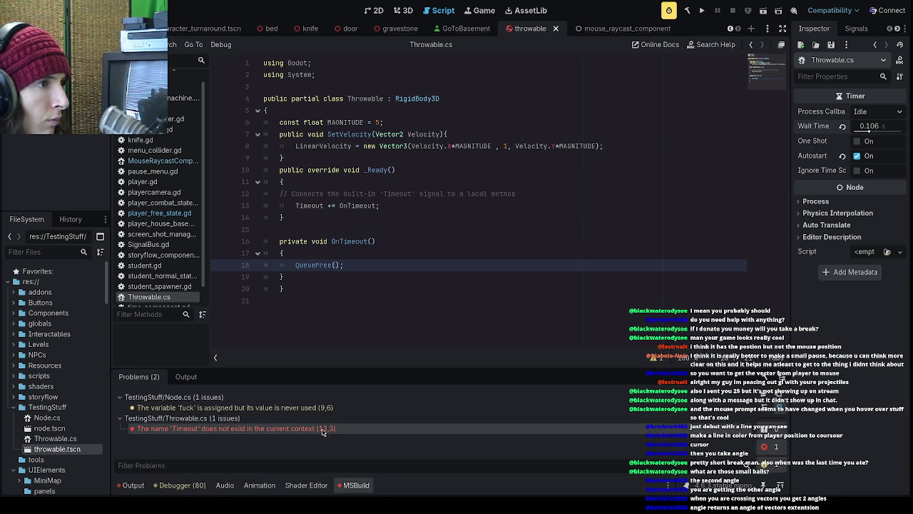
left_click(331, 209)
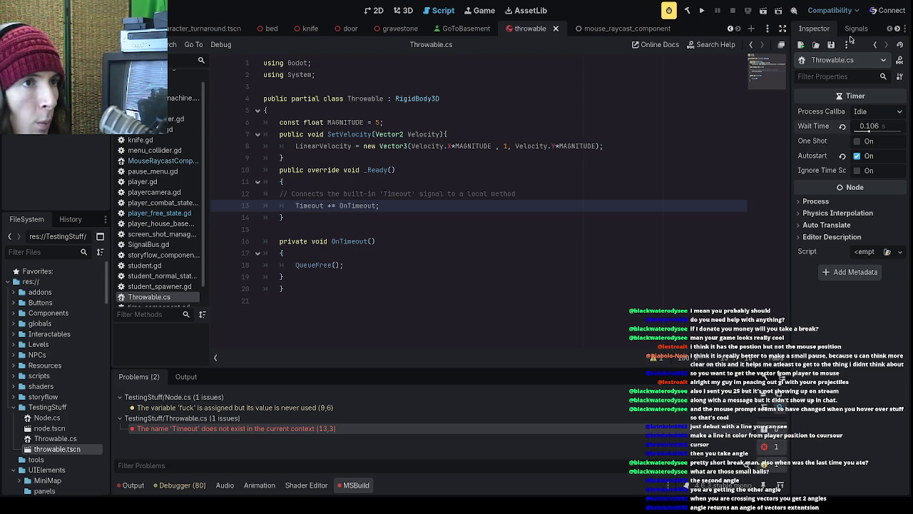
left_click(856, 28)
left_click(859, 85)
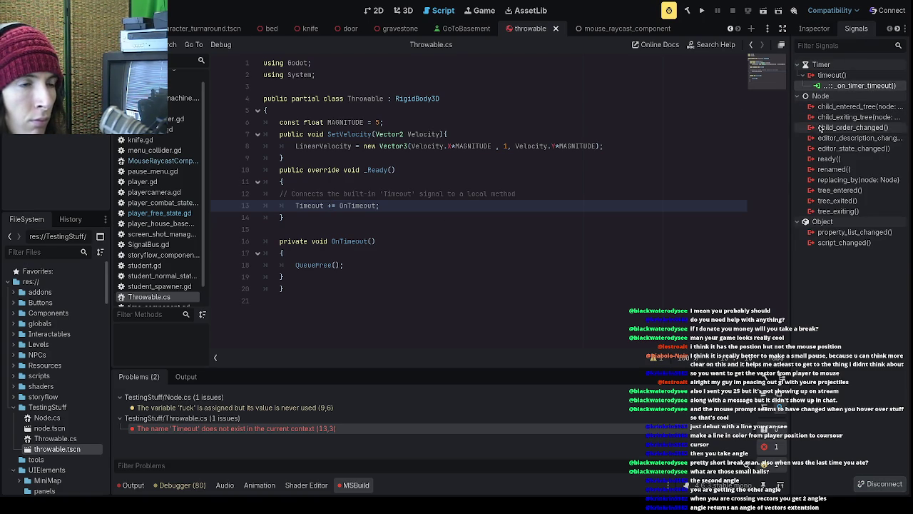
- Insert an empty line 13 above Timeout += OnTimeout in _Ready of Throwable.cs
left_click(828, 76)
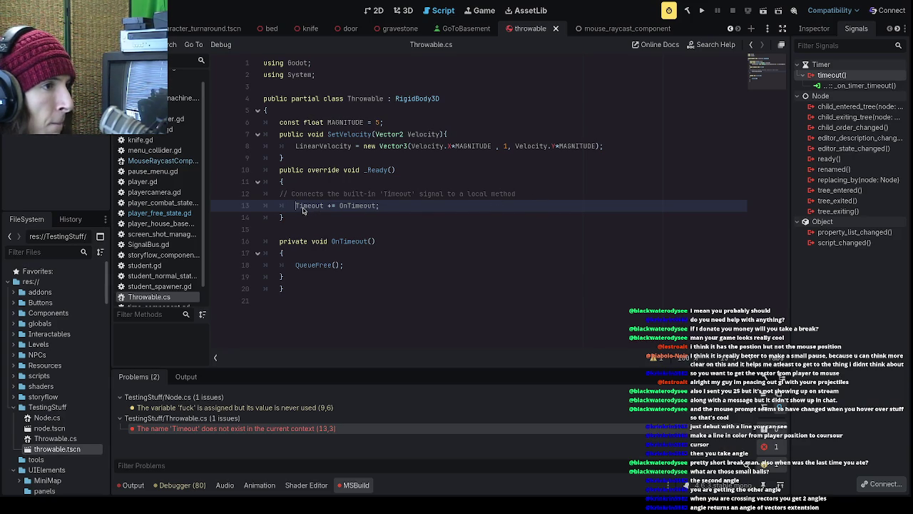
left_click(324, 206)
left_click(295, 208)
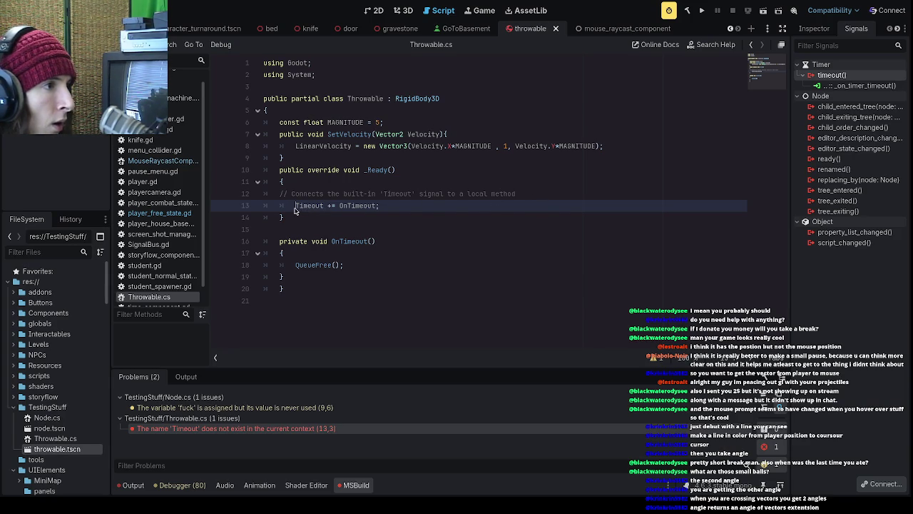
left_click(552, 198)
key("Return")
type("Var timer")
key("BackSpace")
key("BackSpace")
key("BackSpace")
type("t")
key("BackSpace")
key("Tab")
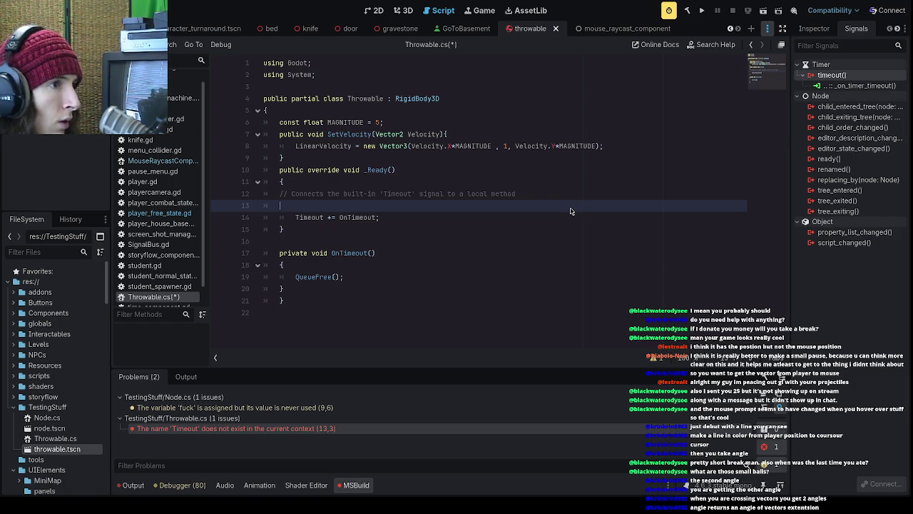
- Declare Timer time = GetNode<Timer>("Timer"); on line 13
type("Timer")
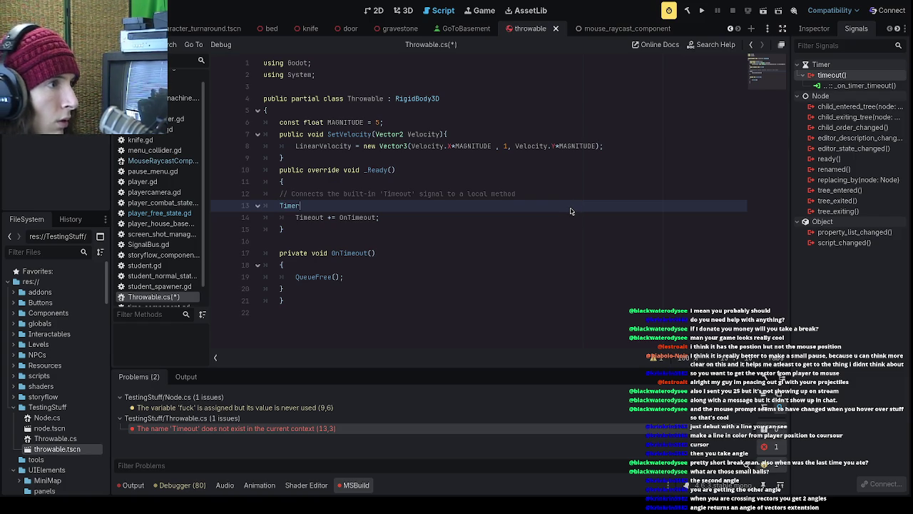
key("BackSpace")
key("BackSpace")
key("BackSpace")
type("Timer time ")
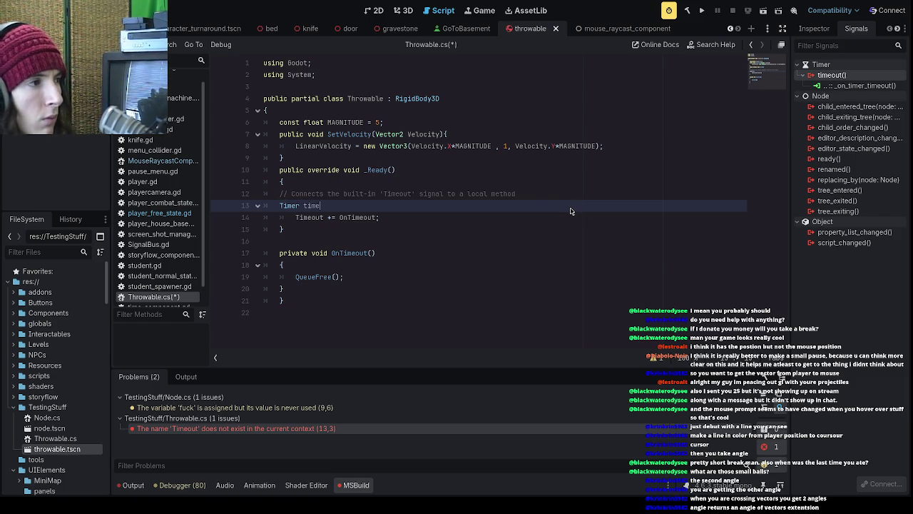
type("= ")
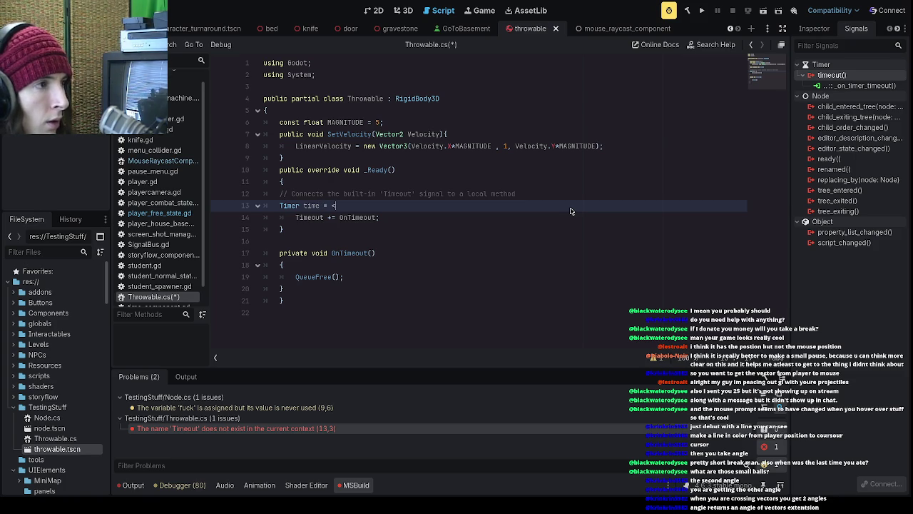
type("G")
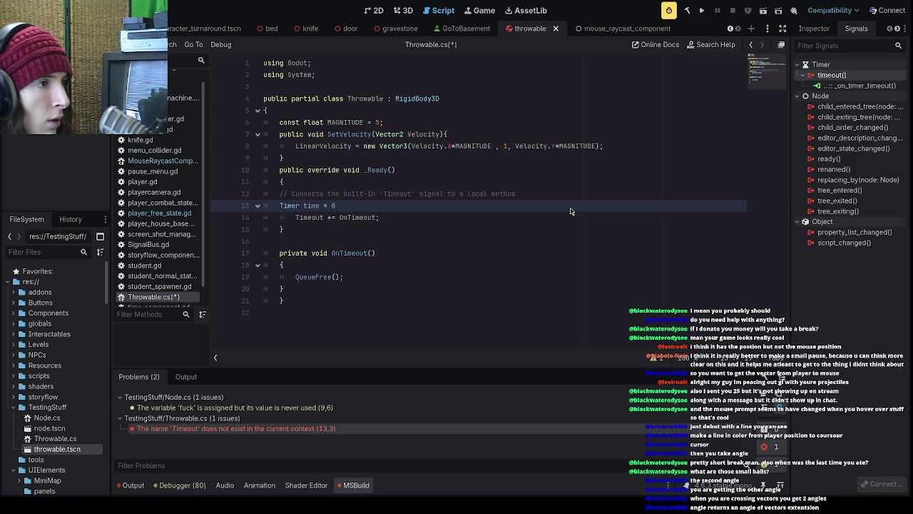
type("etNode<")
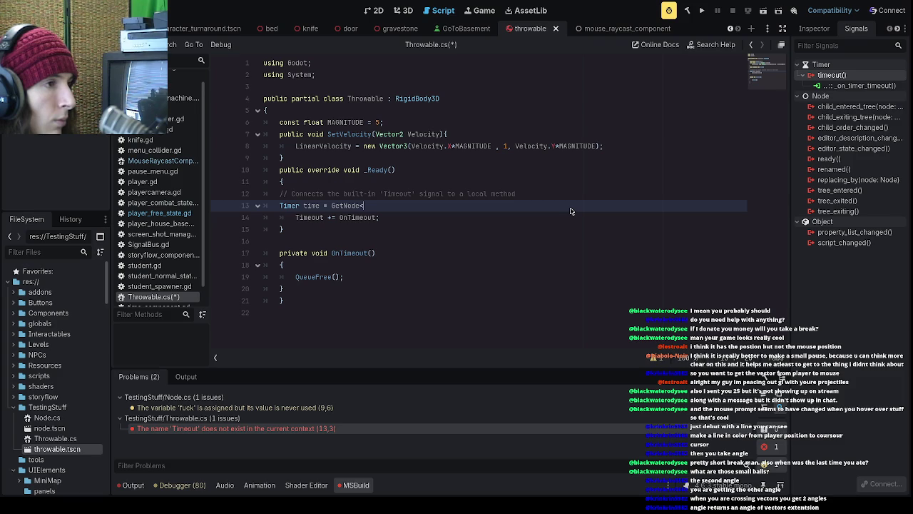
type("Timer>")
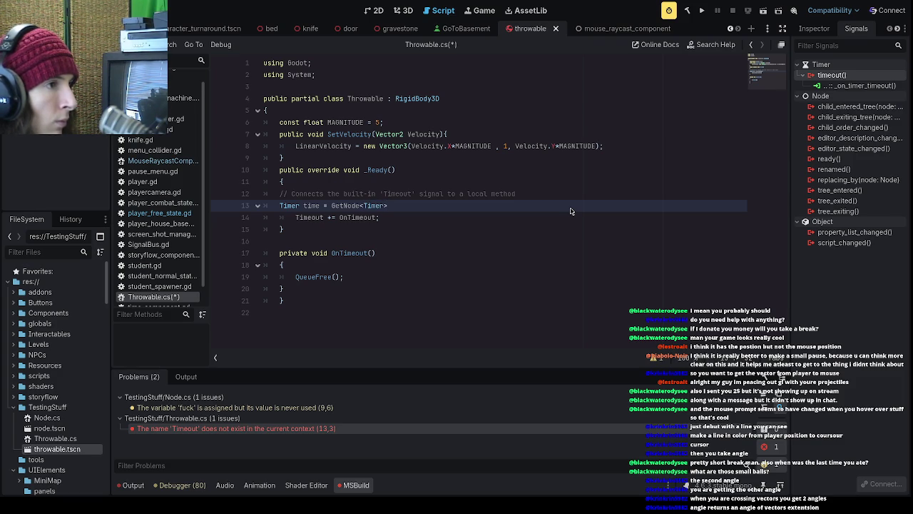
type("(\"Timer")
type("\");")
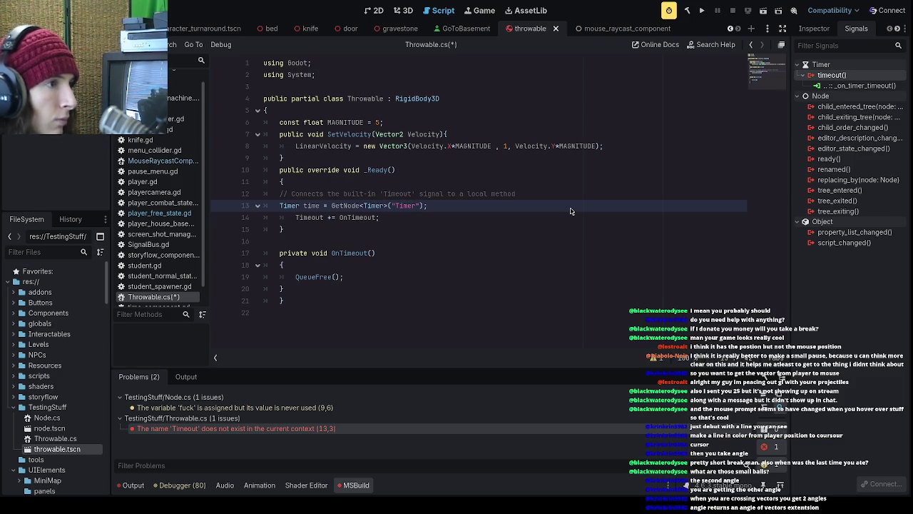
- Change the subscription to time.Timeout += OnTimeout, save the script, and run the project
left_click(292, 217)
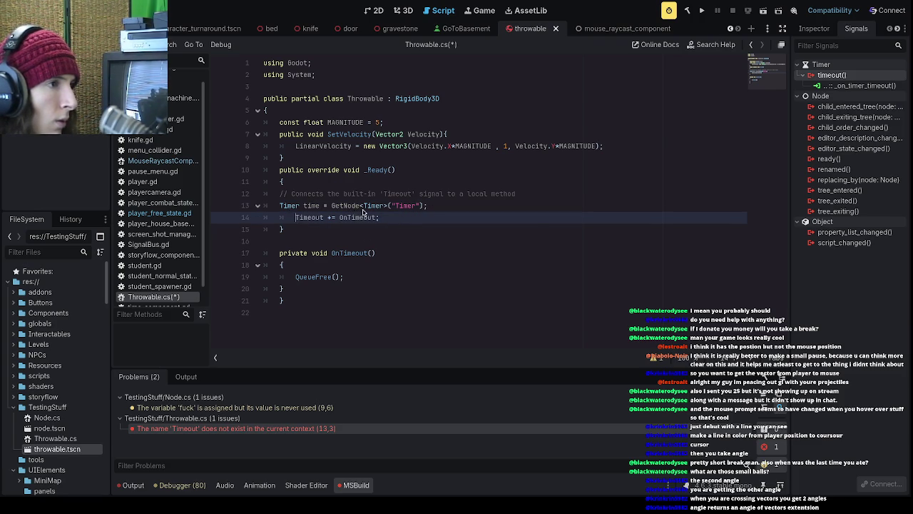
type("time.")
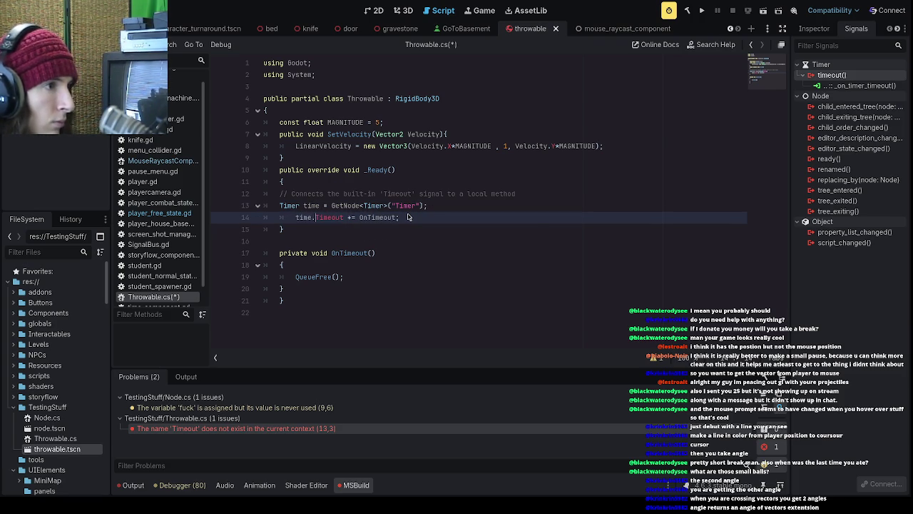
key("ctrl+s")
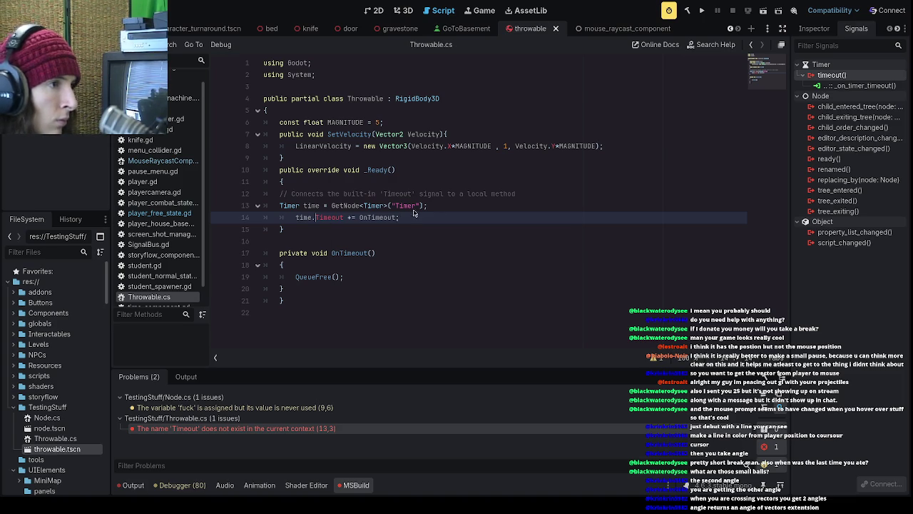
left_click(702, 11)
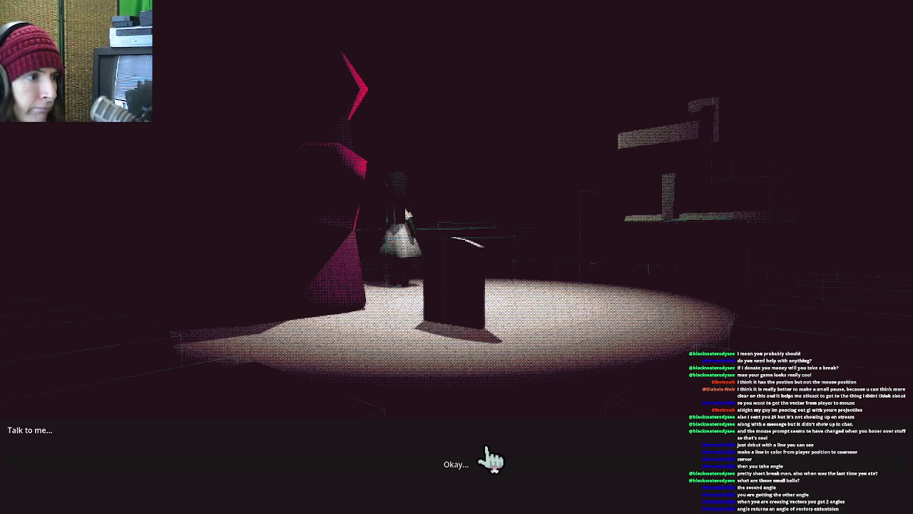
- Quit the test run and revert the Timer's Wait Time to its 1.0 s default
left_click(479, 460)
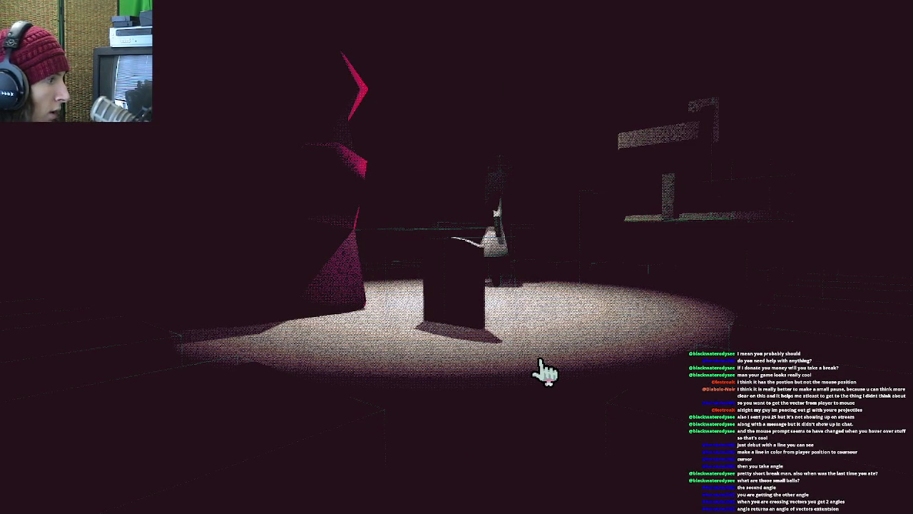
key("Escape")
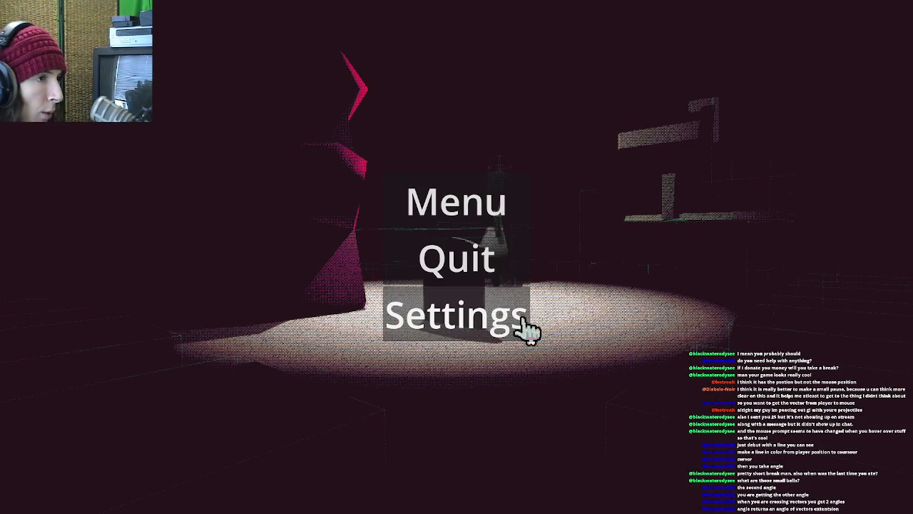
left_click(491, 281)
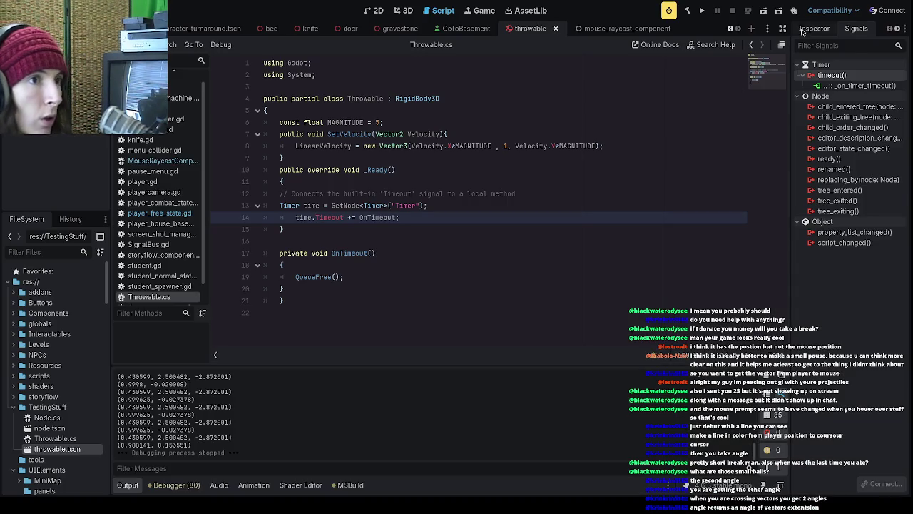
left_click(813, 32)
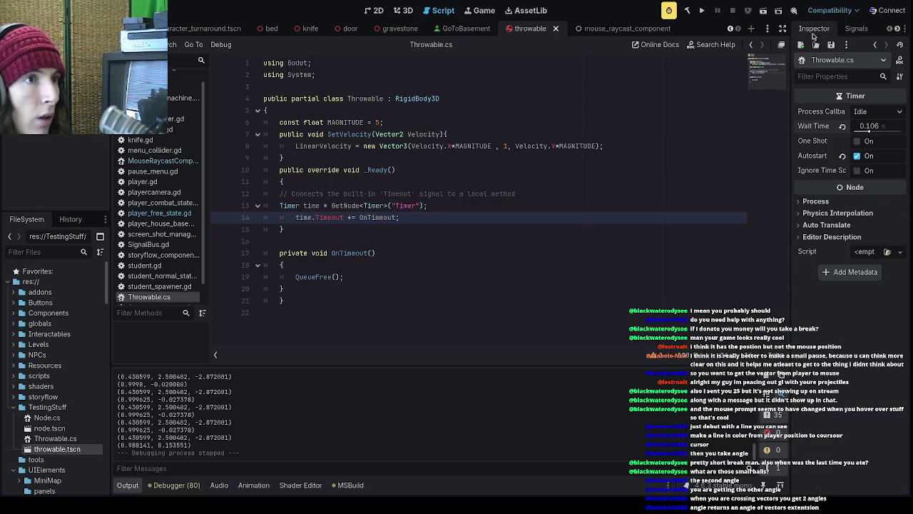
left_click(843, 126)
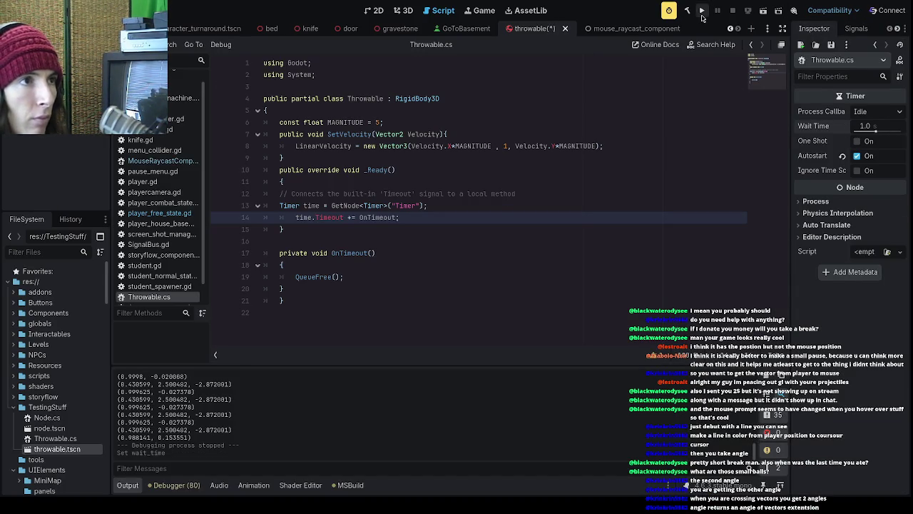